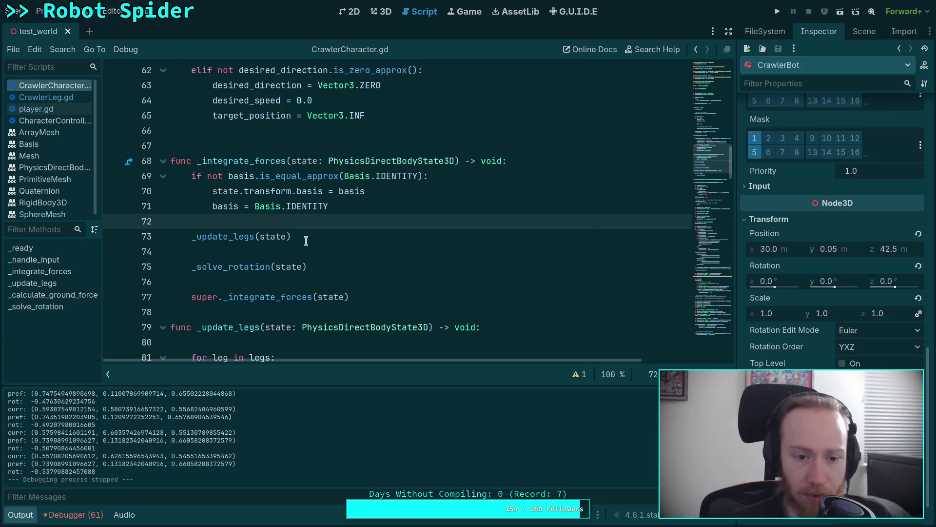
# In the 3D view, tilt CrawlerBot -5° about its X axis and test-run the game
pyautogui.click(380, 11)
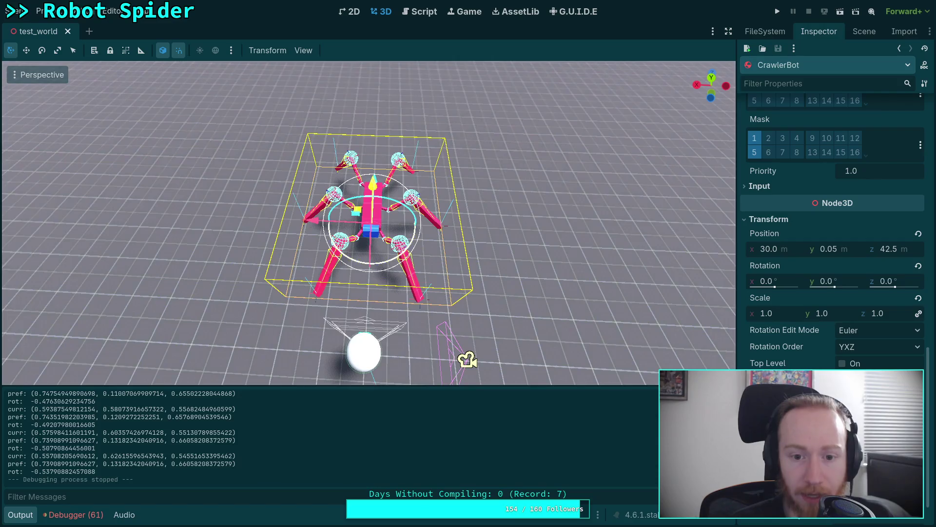
pyautogui.scroll(5, 380, 268)
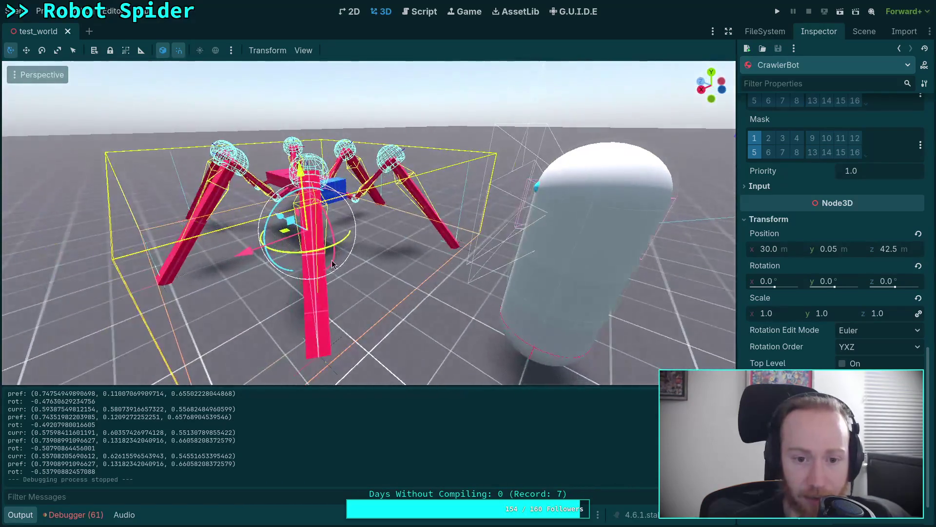
pyautogui.moveTo(330, 244); pyautogui.dragTo(332, 230)
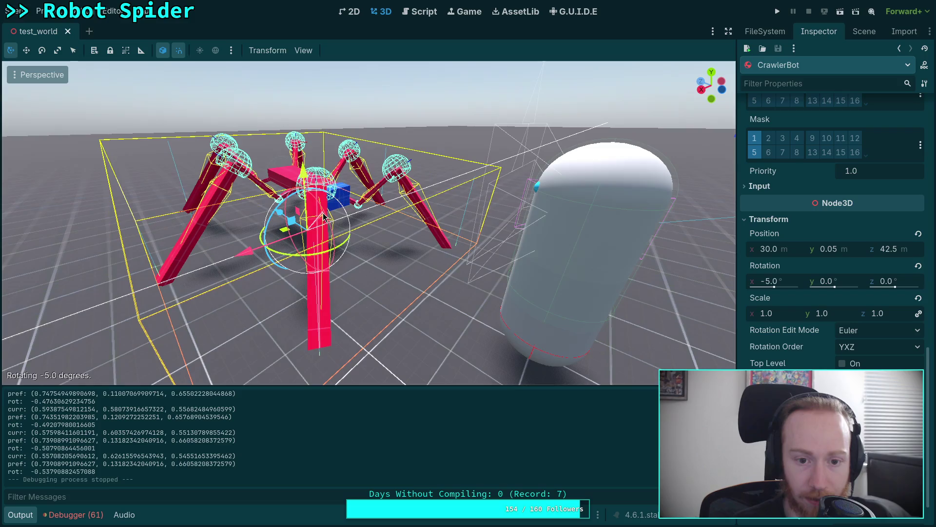
pyautogui.click(775, 15)
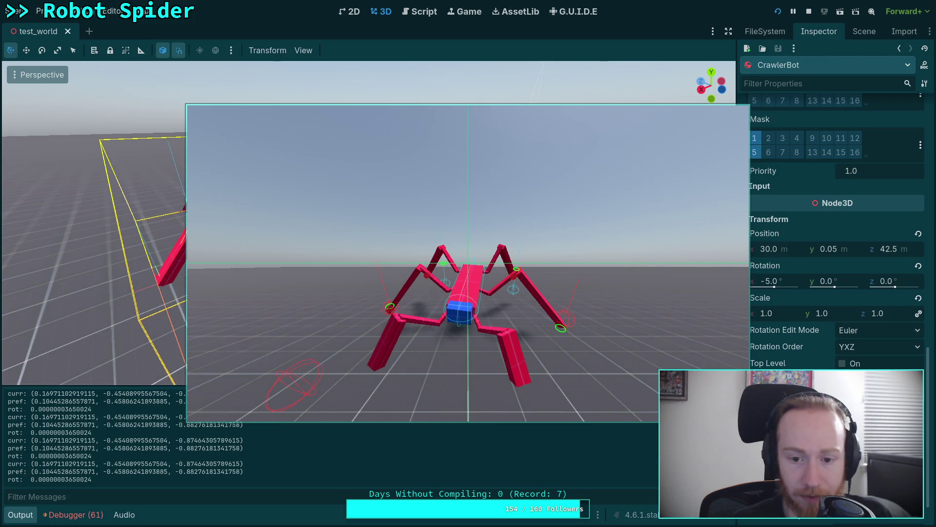
pyautogui.press('F8')
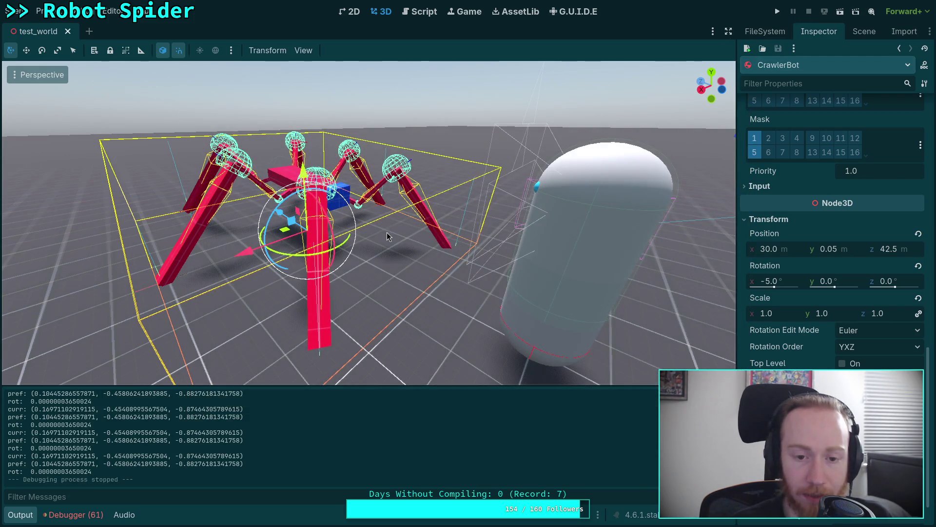
# Turn CrawlerBot 5° around its Y axis, save, and rerun the game, then stop it
pyautogui.moveTo(320, 222)
pyautogui.mouseDown()
pyautogui.moveTo(326, 215)
pyautogui.moveTo(310, 247)
pyautogui.moveTo(332, 214)
pyautogui.moveTo(353, 223)
pyautogui.mouseUp()
pyautogui.press('F5')
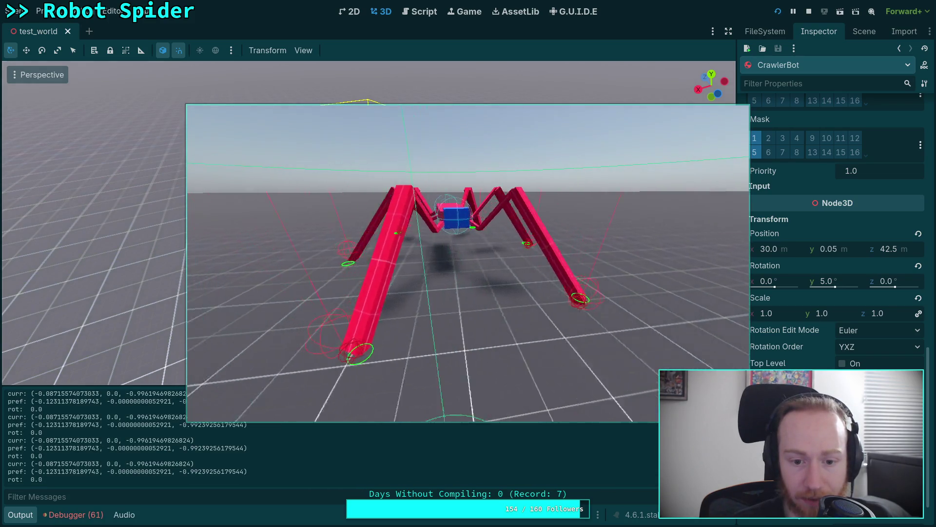
pyautogui.click(809, 12)
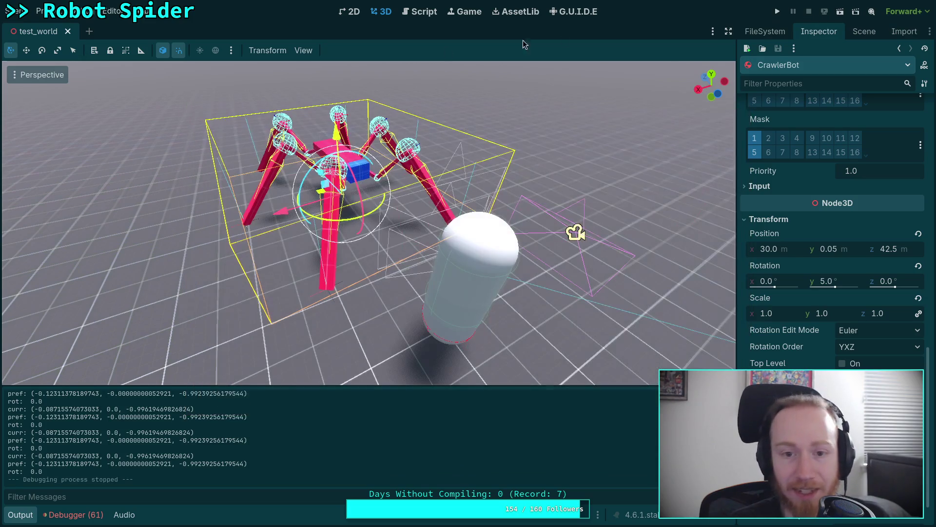
# Back in CrawlerCharacter.gd, run the spider scene again and pause it mid-run
pyautogui.click(409, 12)
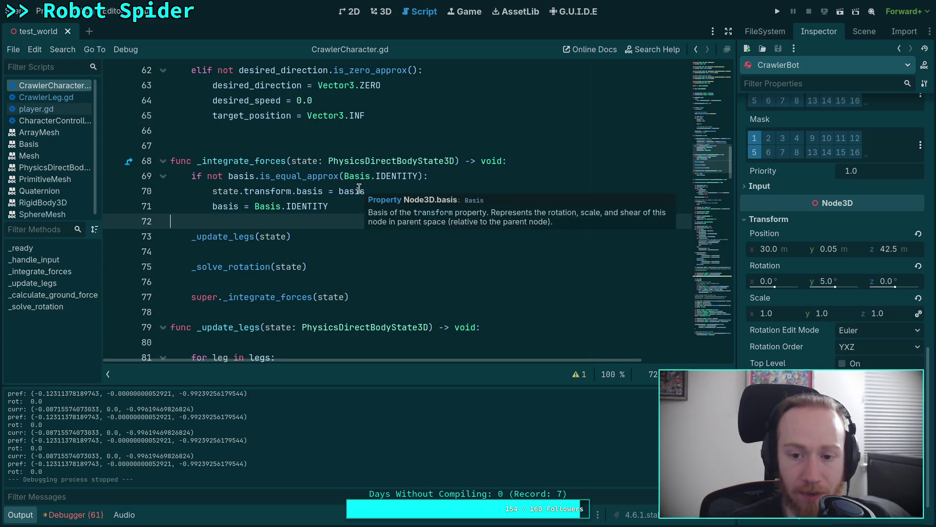
pyautogui.click(778, 12)
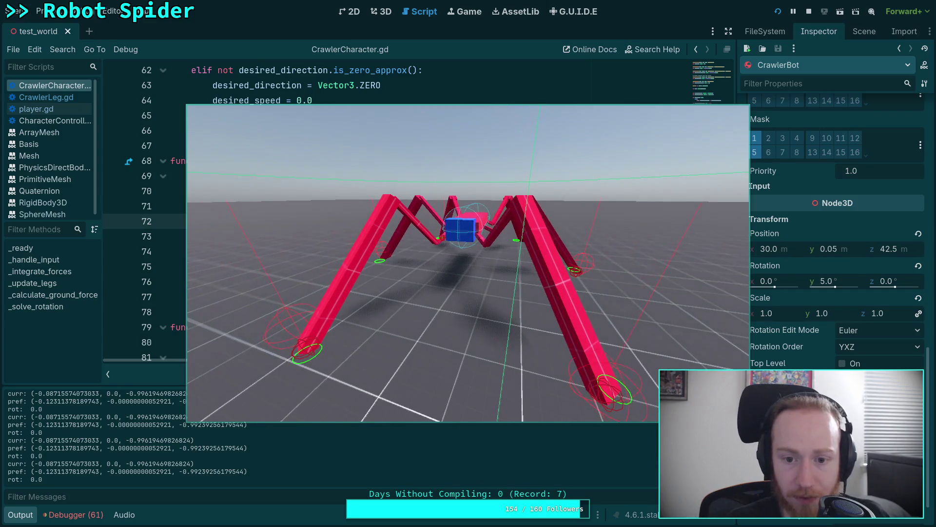
pyautogui.click(793, 11)
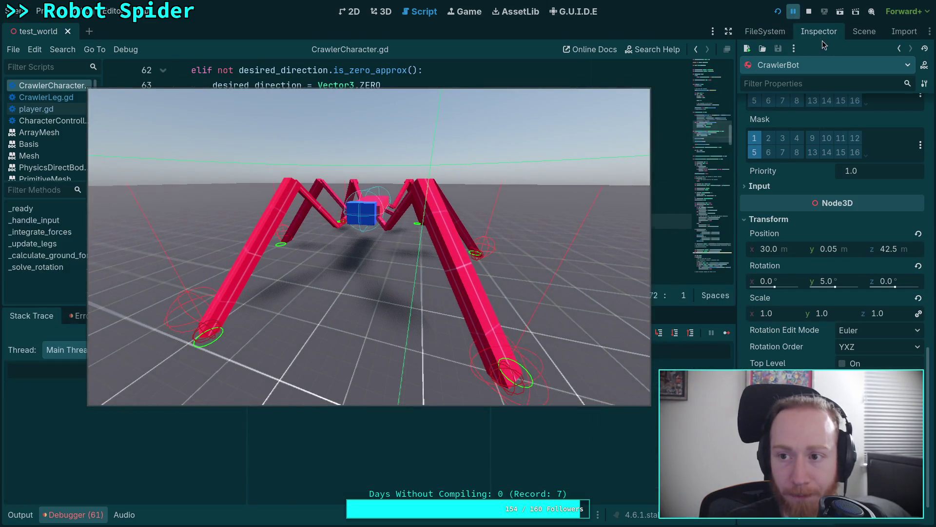
# Browse the live CrawlerBot properties under World in the Remote tree, then stop the game
pyautogui.click(865, 31)
pyautogui.click(787, 67)
pyautogui.click(749, 136)
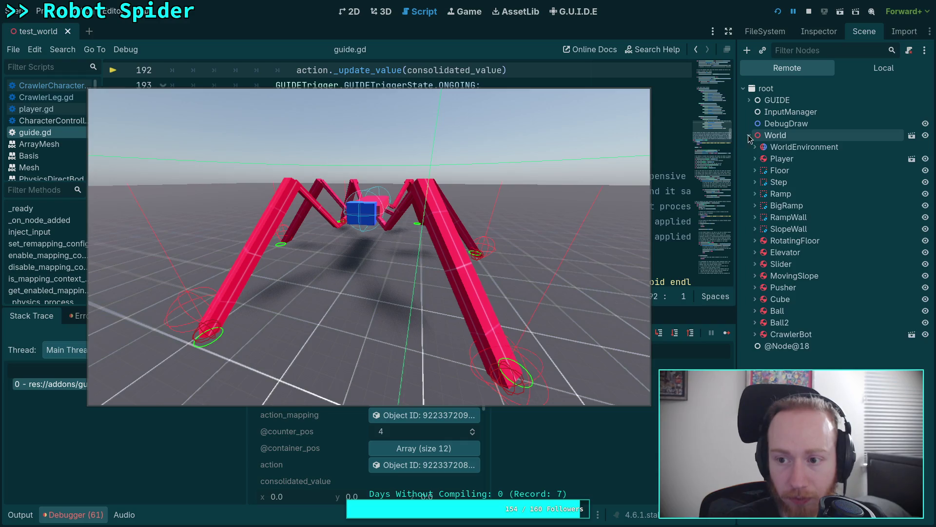
pyautogui.click(791, 334)
pyautogui.click(755, 334)
pyautogui.click(814, 35)
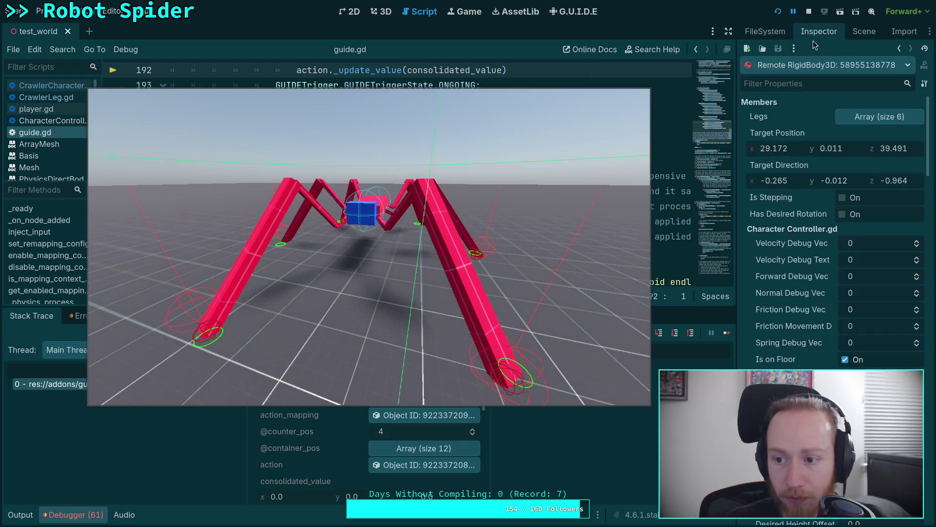
pyautogui.scroll(-5, 780, 279)
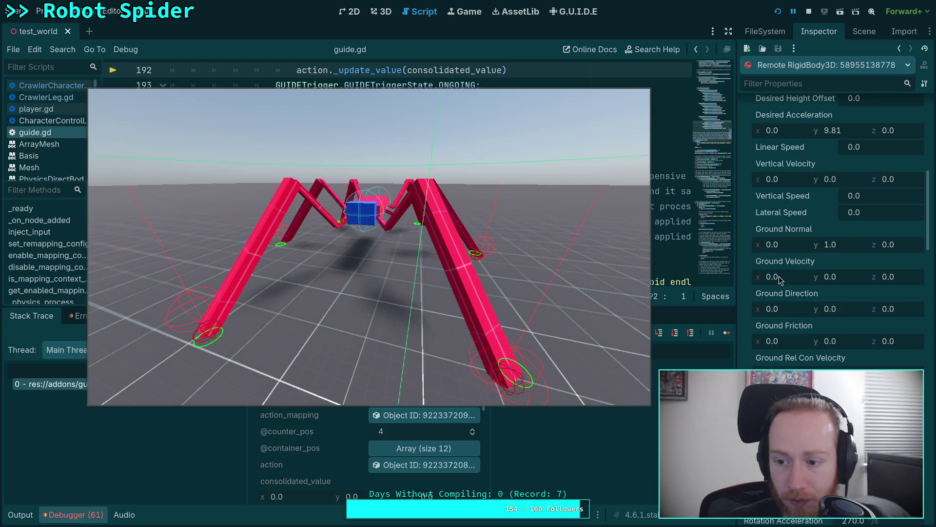
pyautogui.scroll(-4, 779, 279)
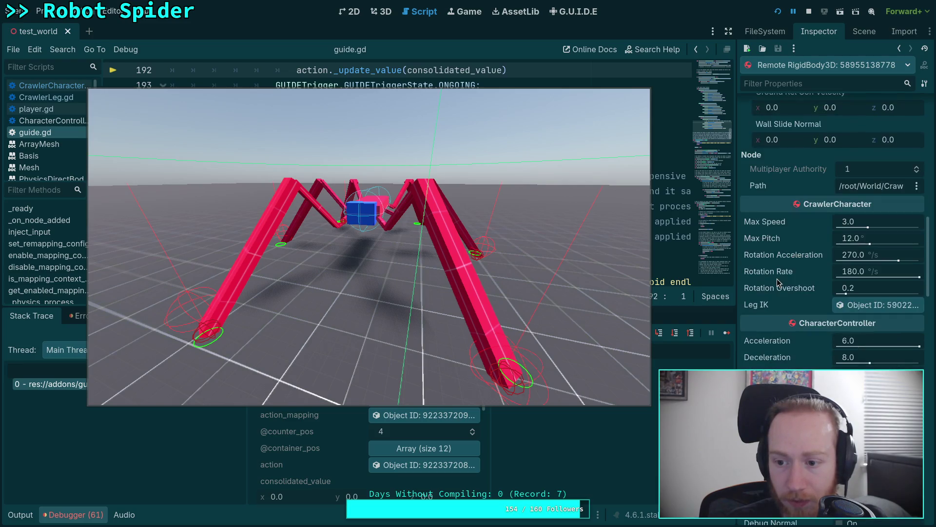
pyautogui.scroll(-5, 778, 282)
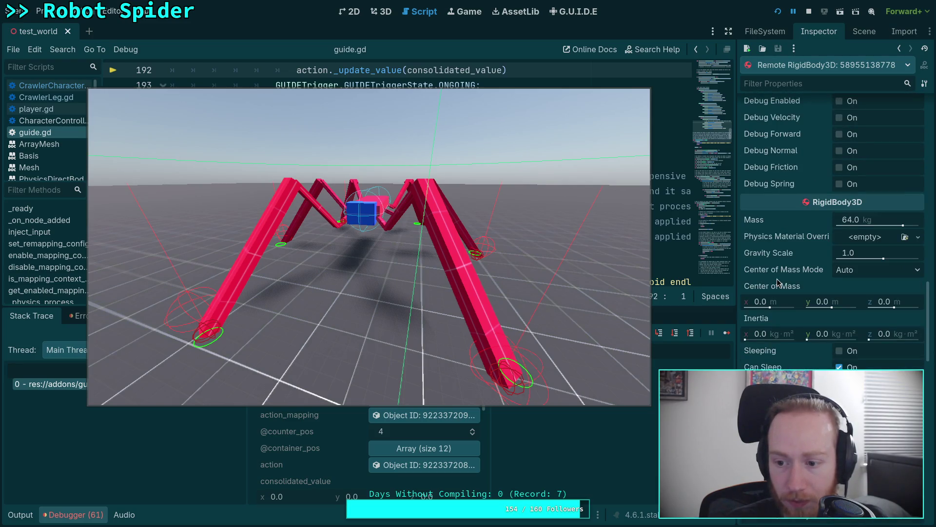
pyautogui.scroll(-5, 778, 283)
pyautogui.scroll(-5, 777, 283)
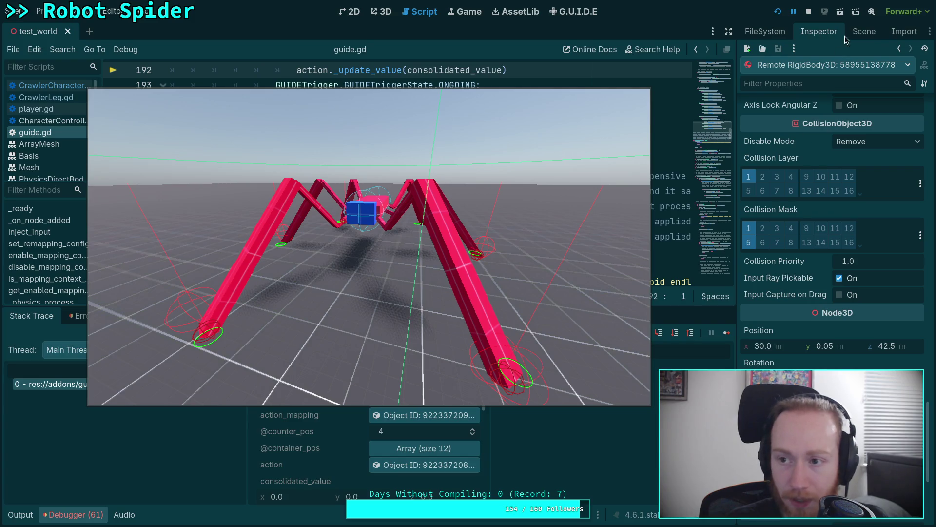
pyautogui.click(810, 17)
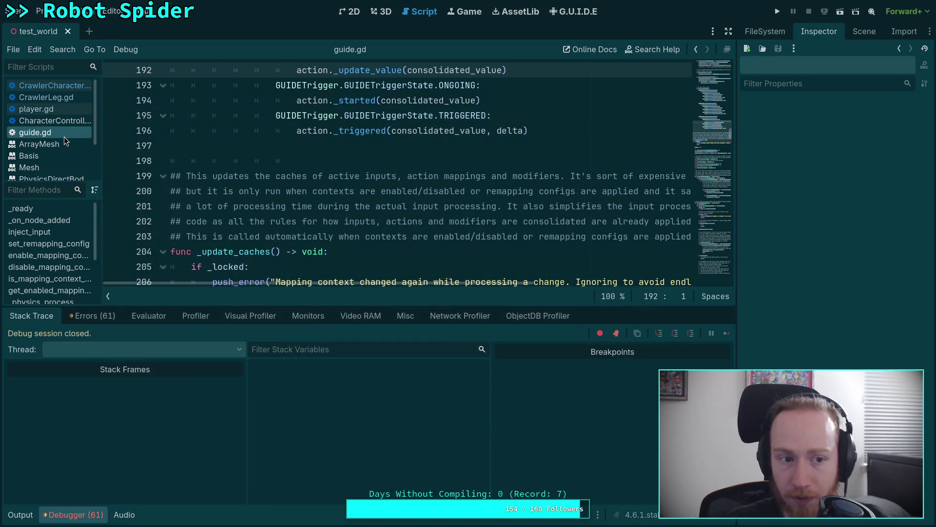
# Close guide.gd and collapse the debugger panel to give the code editor more room
pyautogui.rightClick(65, 138)
pyautogui.click(73, 169)
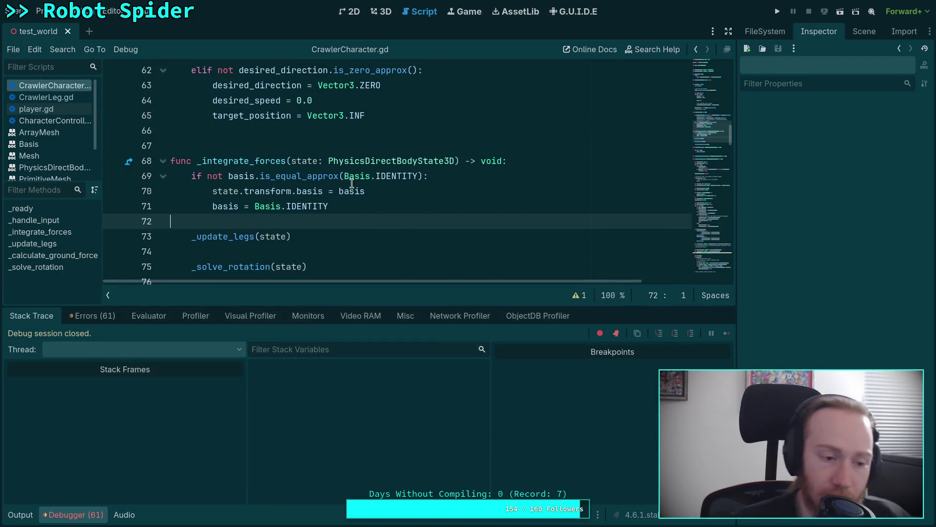
pyautogui.moveTo(351, 184)
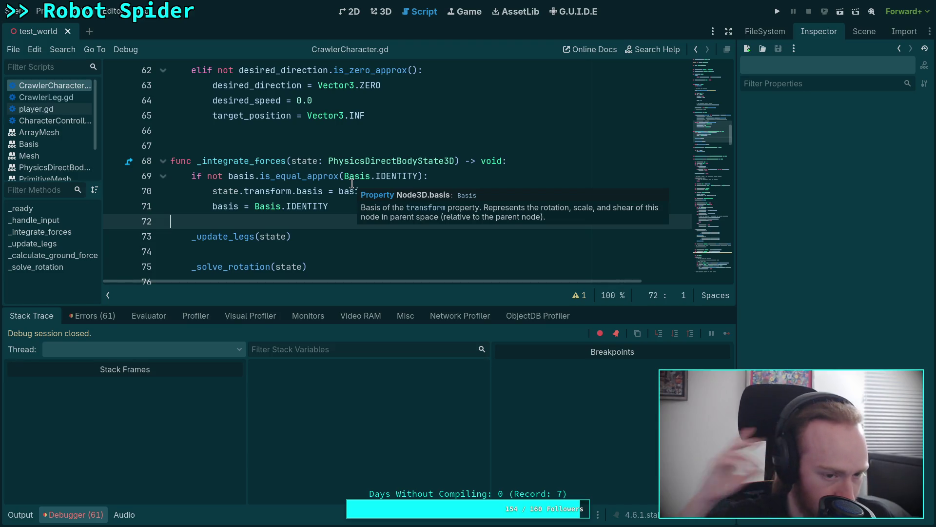
pyautogui.moveTo(276, 305); pyautogui.dragTo(181, 523)
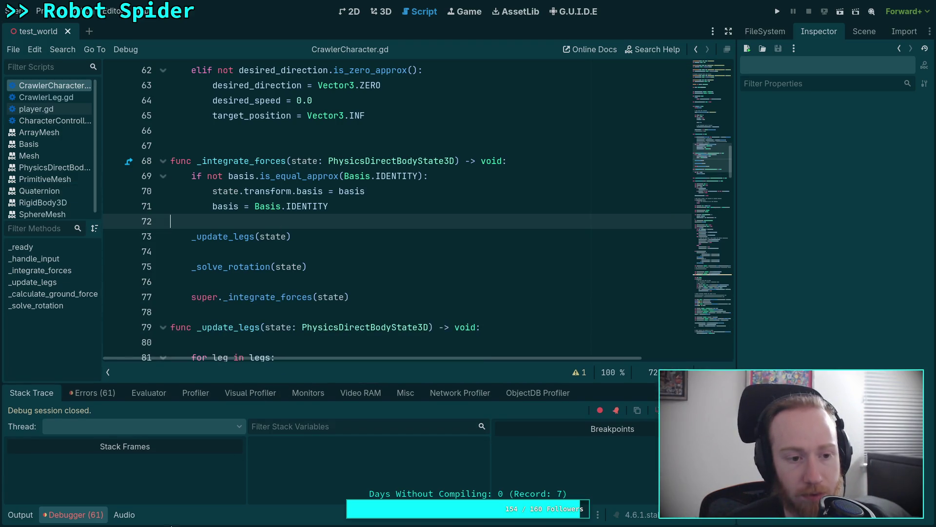
pyautogui.click(92, 518)
pyautogui.scroll(3, 302, 307)
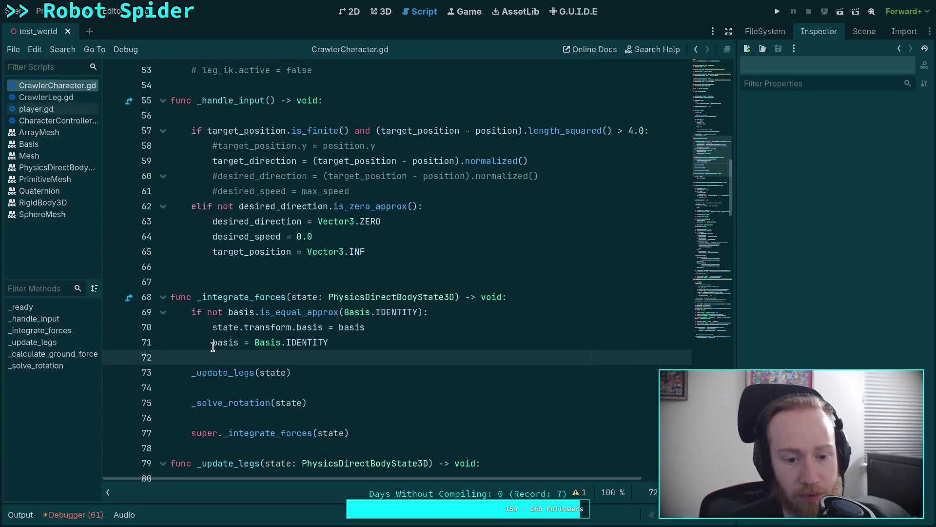
pyautogui.moveTo(216, 344)
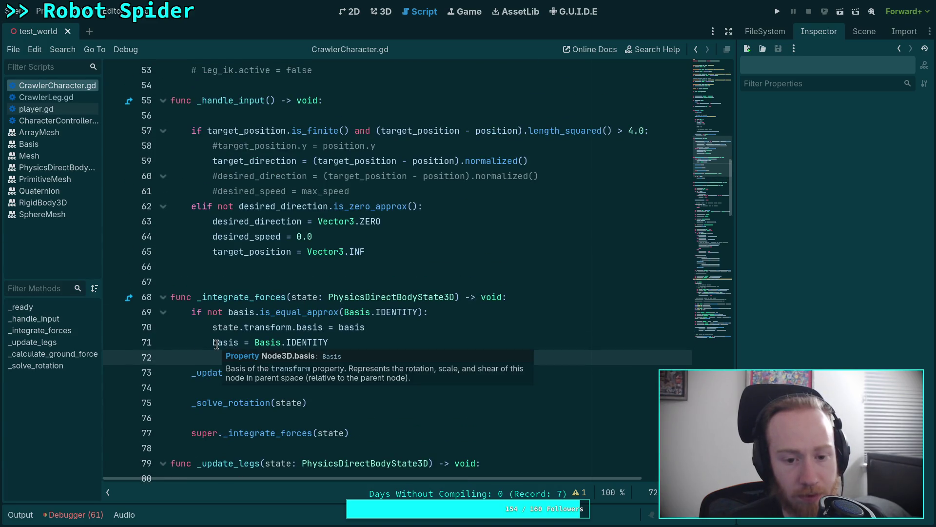
# Insert a breakpoint statement on line 72 after the basis reset, then run the game
pyautogui.click(242, 339)
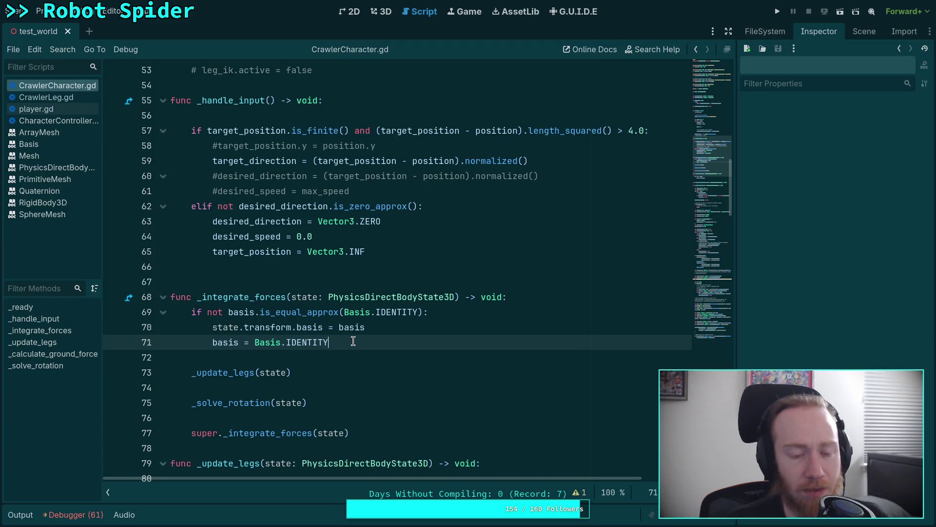
pyautogui.moveTo(353, 341)
pyautogui.mouseDown()
pyautogui.moveTo(256, 342)
pyautogui.moveTo(214, 328)
pyautogui.mouseUp()
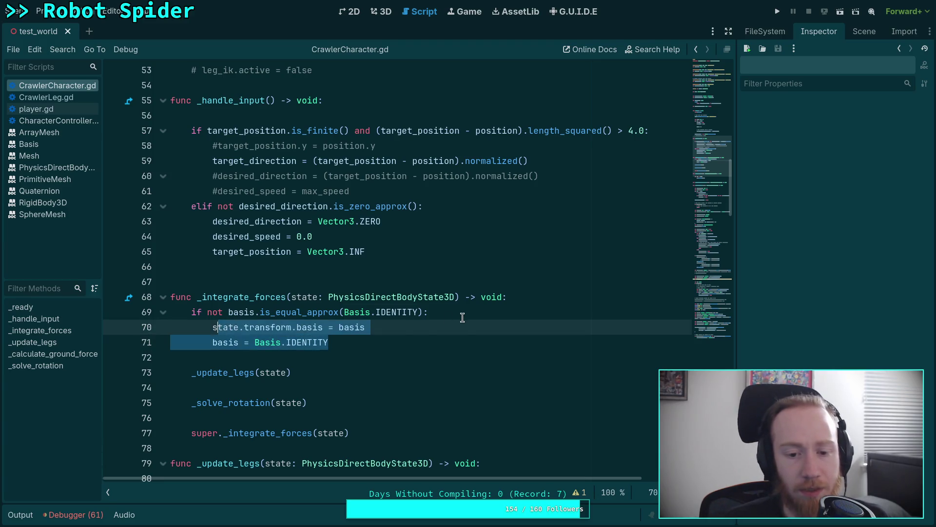
pyautogui.click(458, 318)
pyautogui.press('Down')
pyautogui.press('Down')
pyautogui.press('Return')
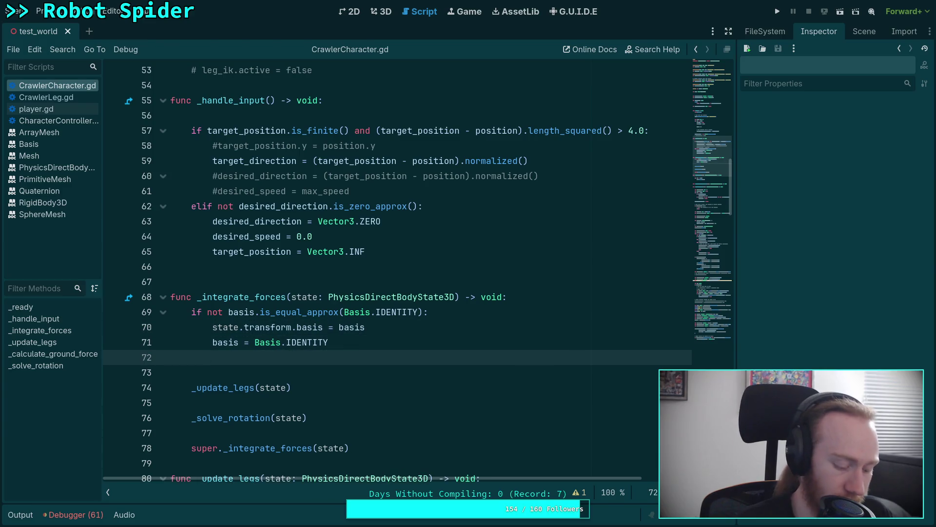
pyautogui.write('breakpoint')
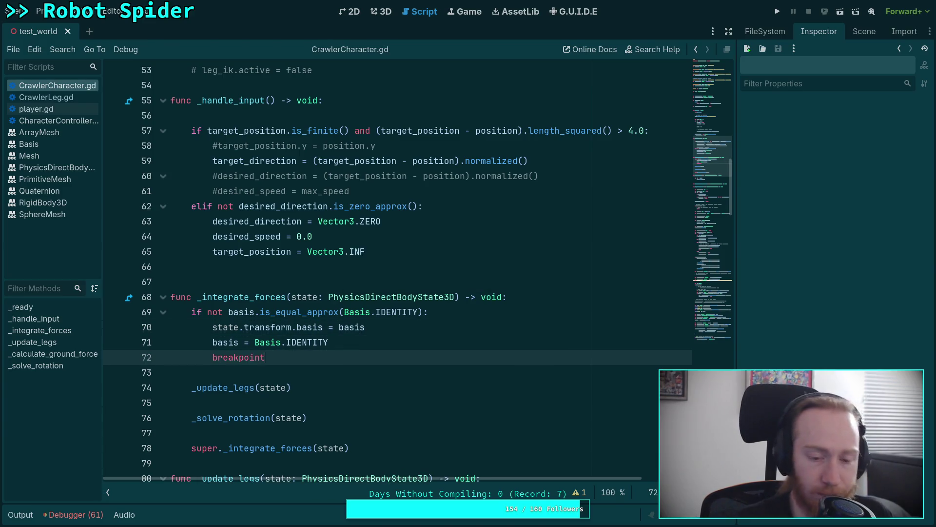
pyautogui.click(778, 12)
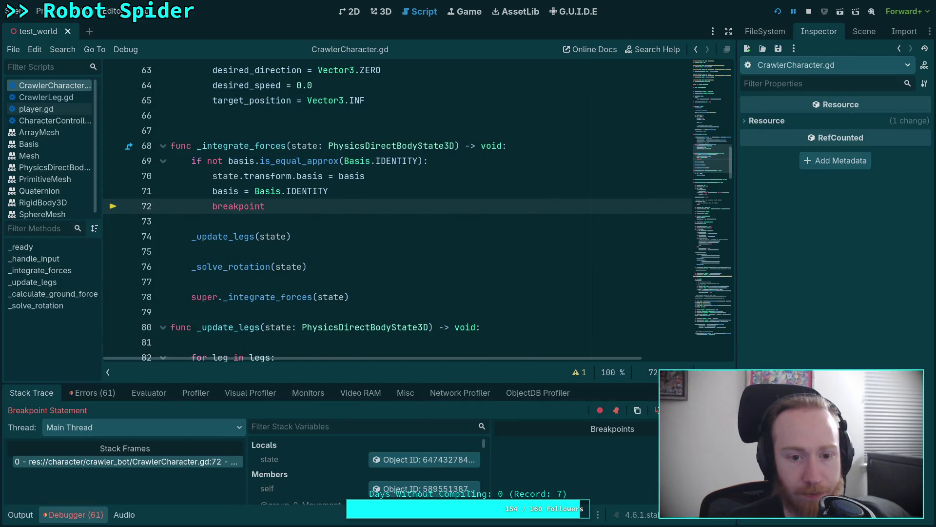
# Enlarge the debugger and inspect the CrawlerBot object behind self
pyautogui.moveTo(374, 382); pyautogui.dragTo(380, 266)
pyautogui.click(425, 375)
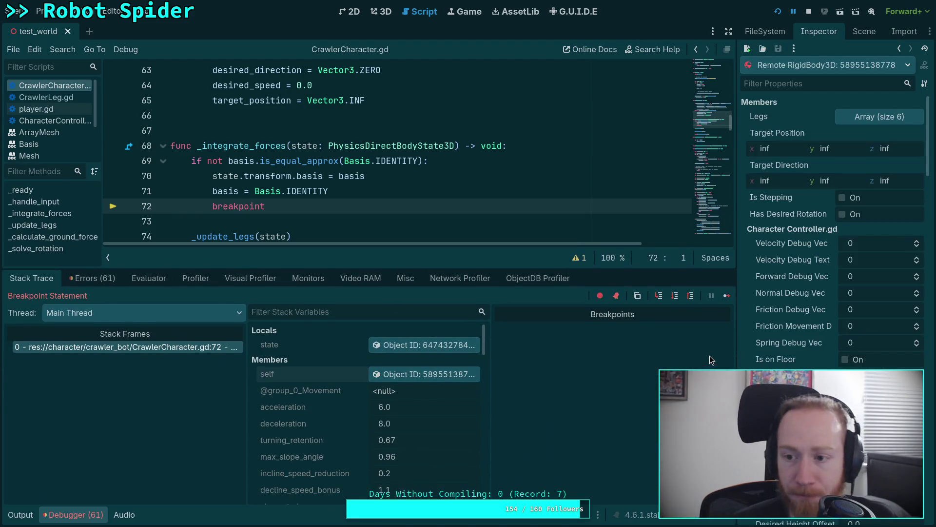
pyautogui.scroll(-3, 802, 317)
pyautogui.scroll(-10, 802, 317)
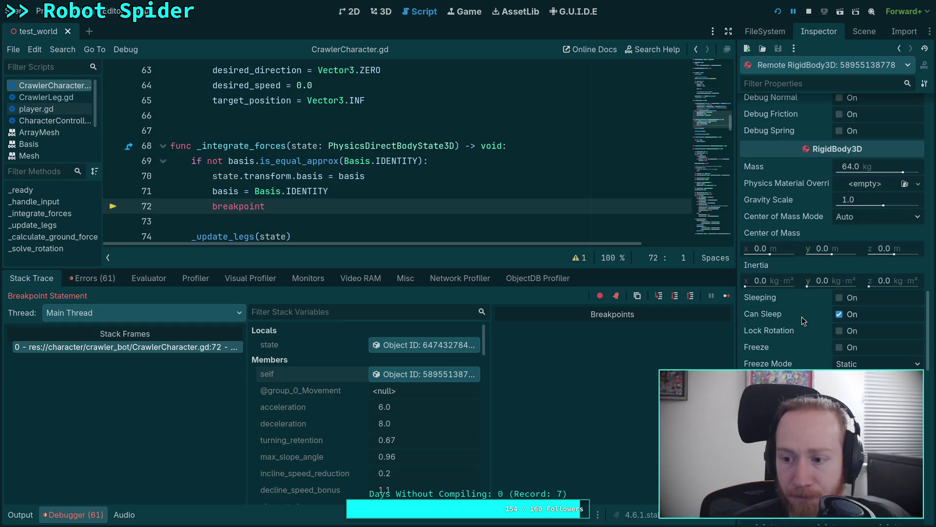
pyautogui.scroll(-15, 803, 332)
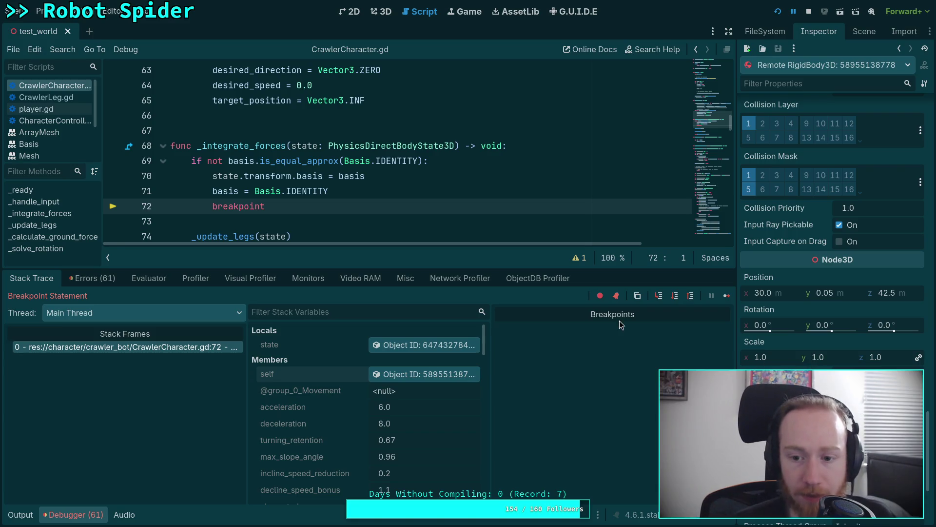
# Resume past the breakpoint, then inspect self and the physics state (gravity y -9.81, center of mass y 0.9)
pyautogui.click(726, 296)
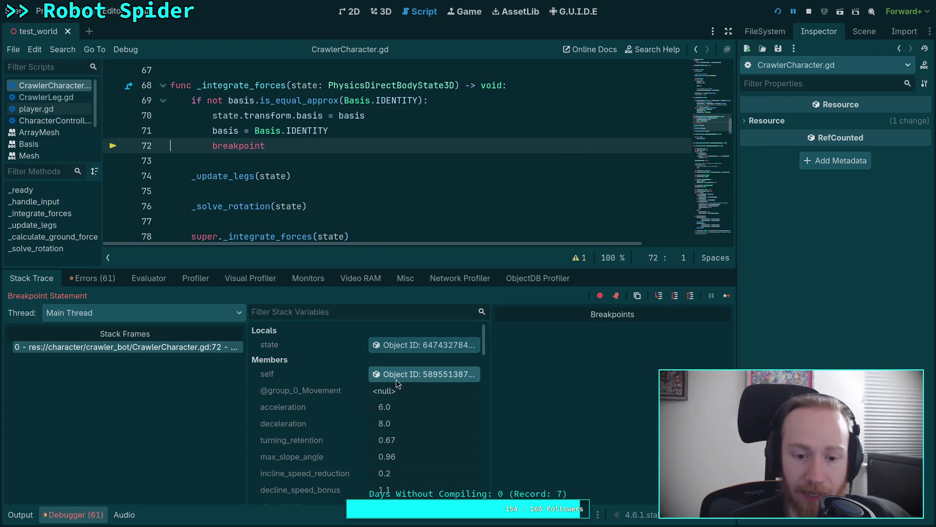
pyautogui.click(395, 374)
pyautogui.scroll(-8, 814, 359)
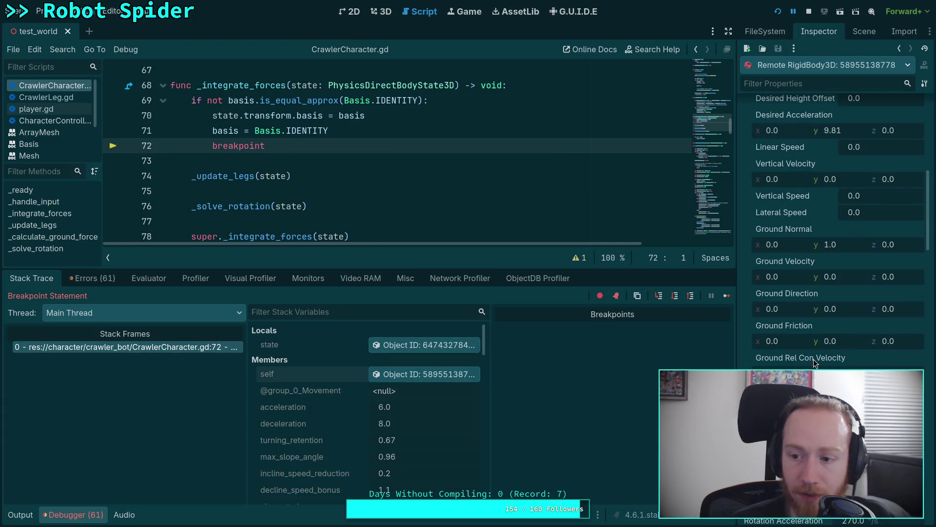
pyautogui.scroll(7, 813, 359)
pyautogui.scroll(2, 818, 356)
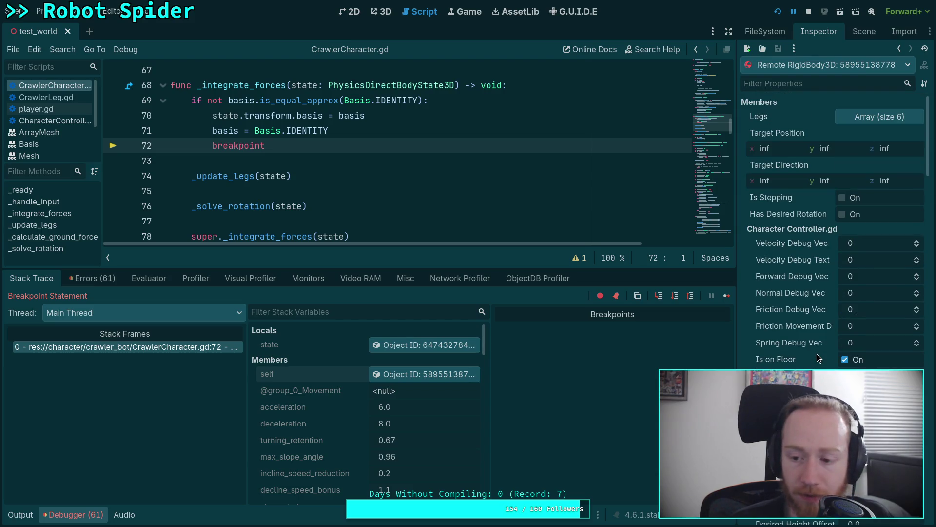
pyautogui.scroll(-5, 817, 356)
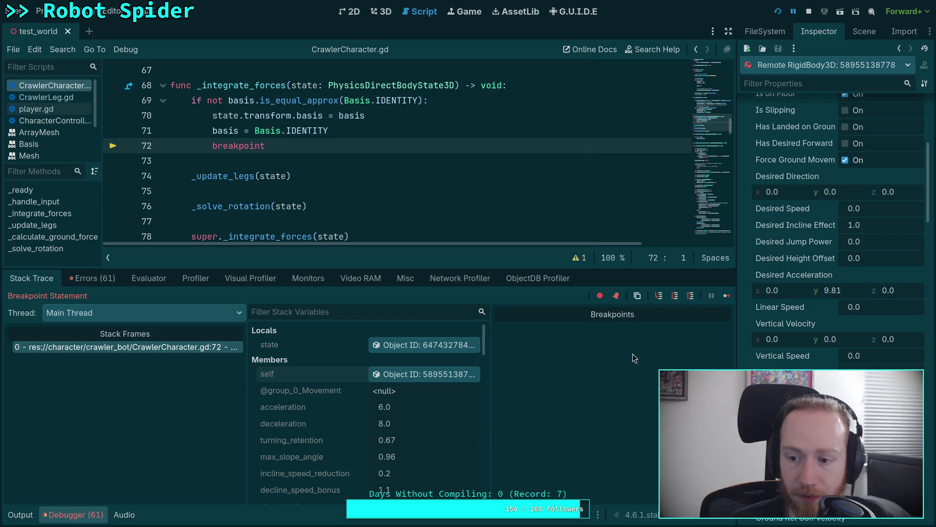
pyautogui.click(432, 347)
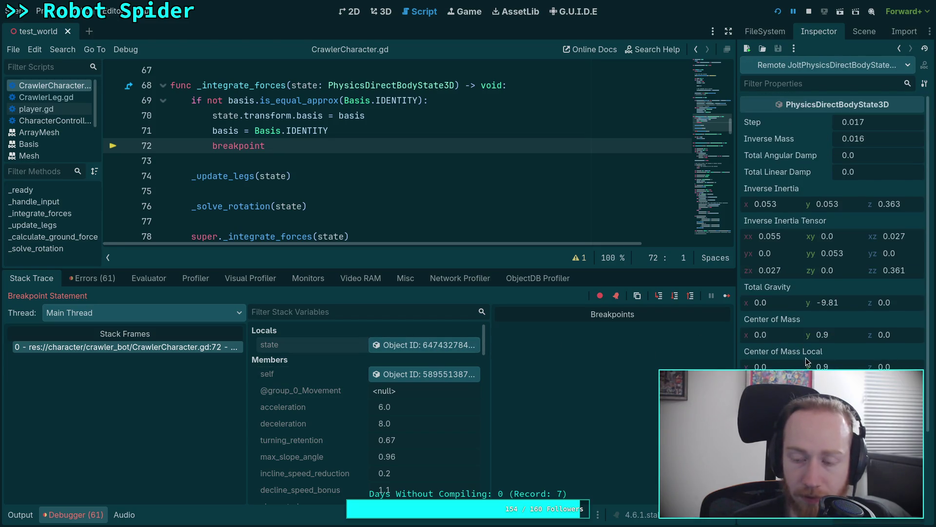
pyautogui.scroll(-2, 804, 344)
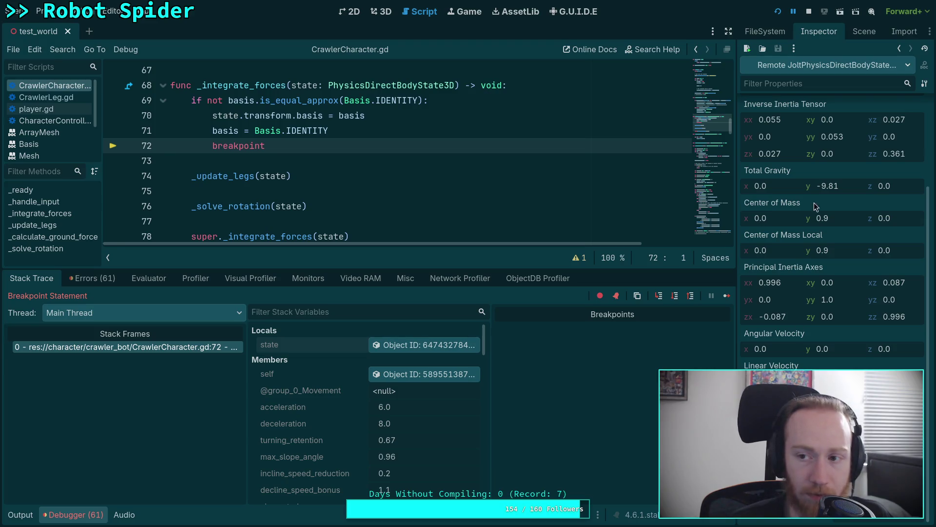
# Stop the game and change basis to global_basis on line 71
pyautogui.click(809, 13)
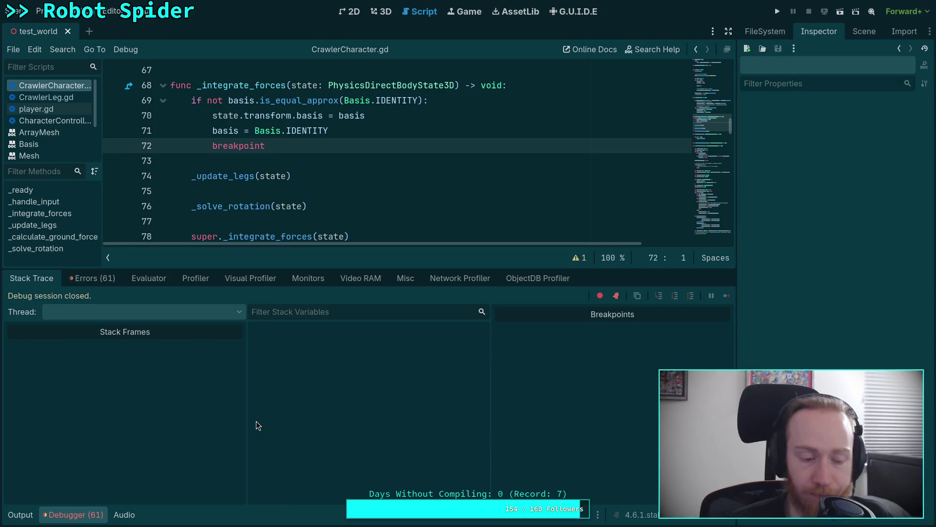
pyautogui.click(68, 515)
pyautogui.scroll(6, 210, 400)
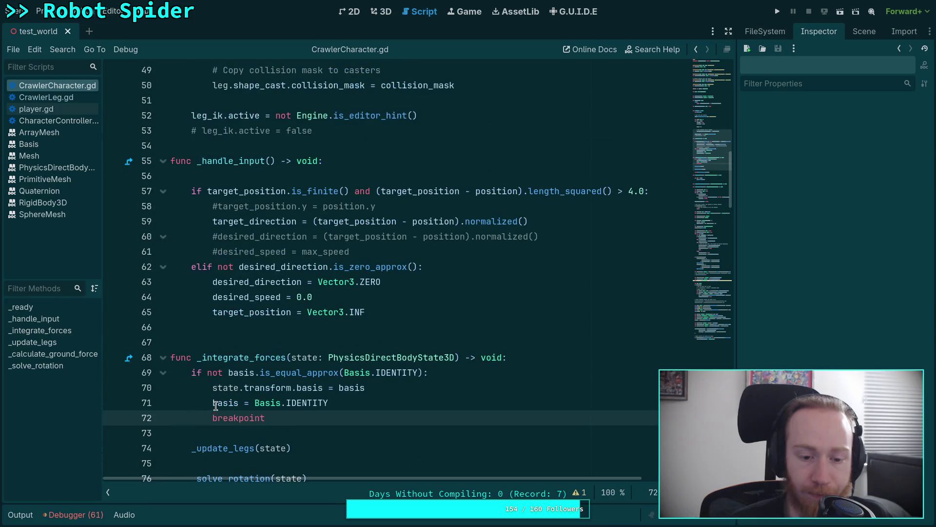
pyautogui.click(210, 403)
pyautogui.moveTo(213, 401)
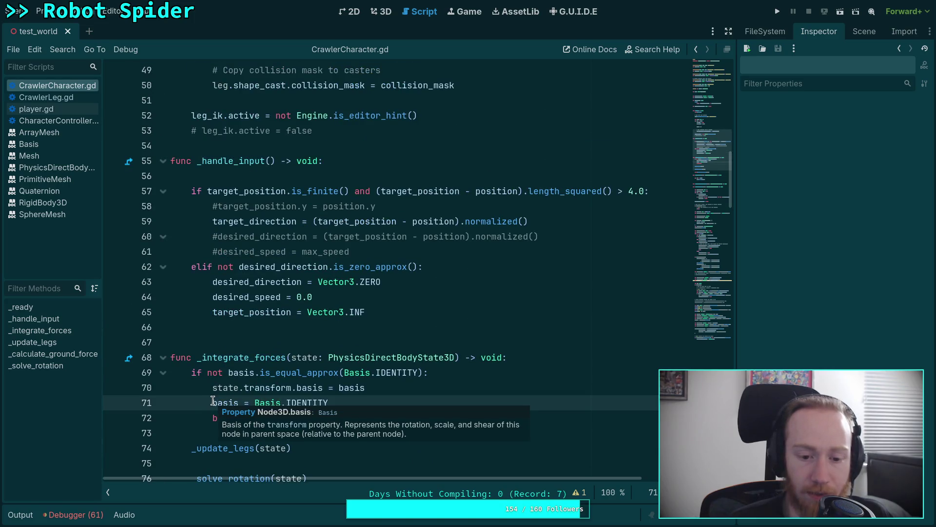
pyautogui.moveTo(293, 307)
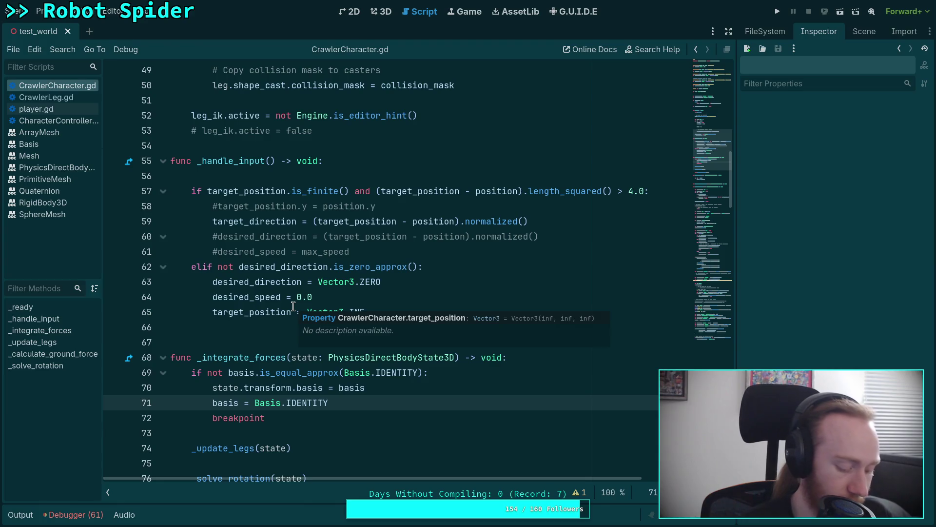
pyautogui.write('global')
pyautogui.hotkey('ctrl', '-')
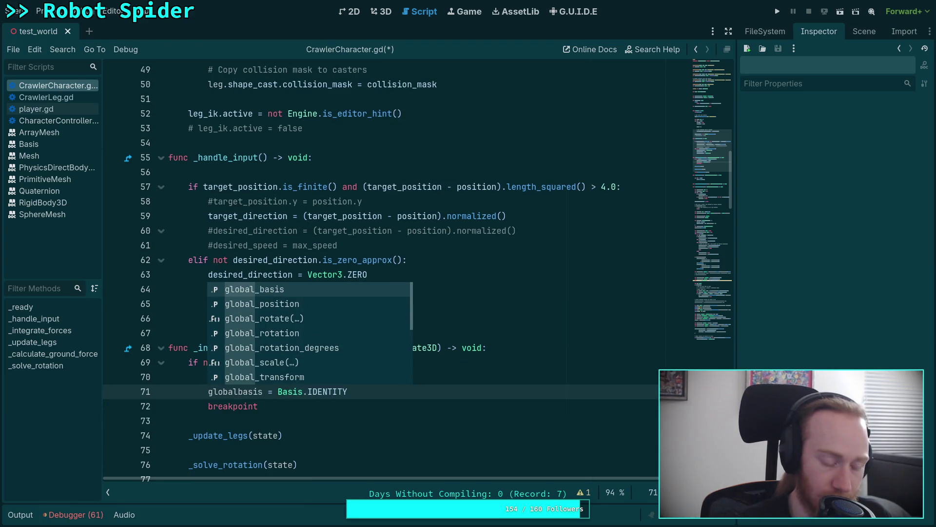
pyautogui.hotkey('ctrl', '=')
pyautogui.write('_')
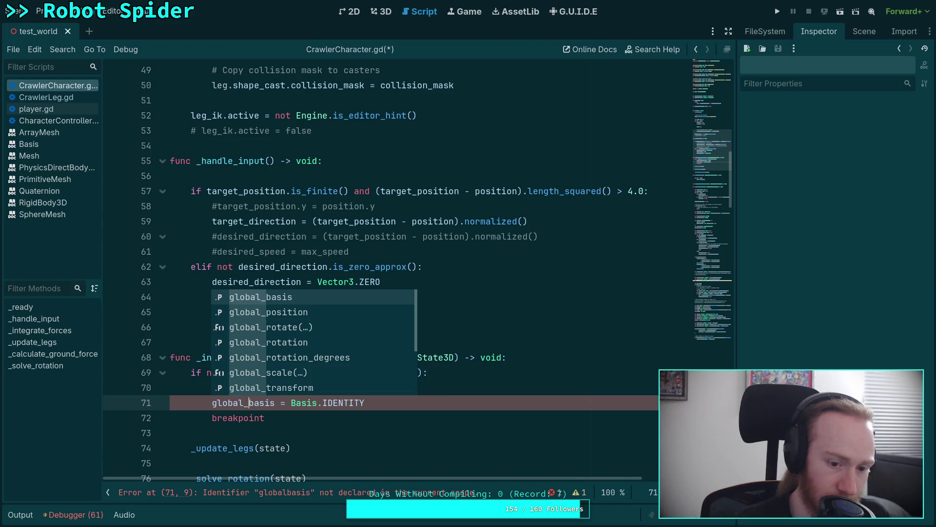
pyautogui.hotkey('ctrl', 's')
pyautogui.click(343, 237)
# Test-run the change, resuming past the breakpoint twice before stopping
pyautogui.click(778, 11)
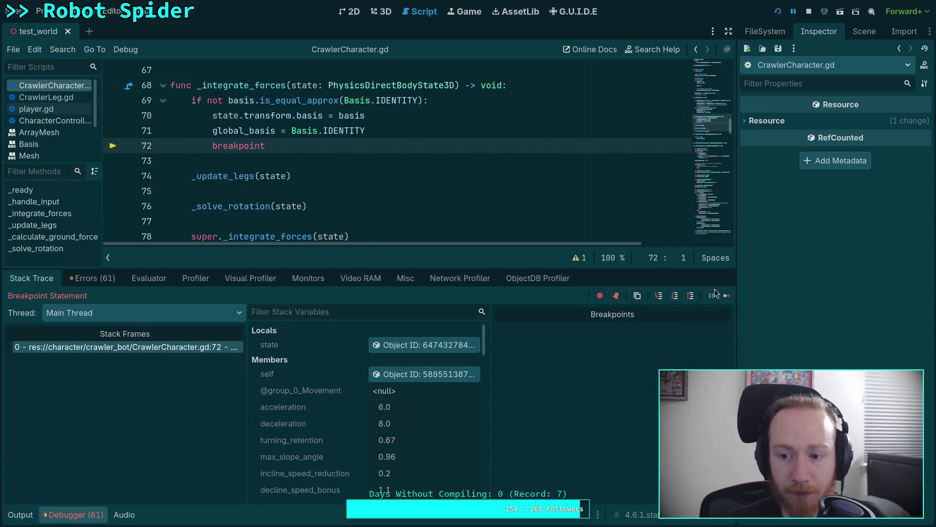
pyautogui.click(726, 295)
pyautogui.click(726, 296)
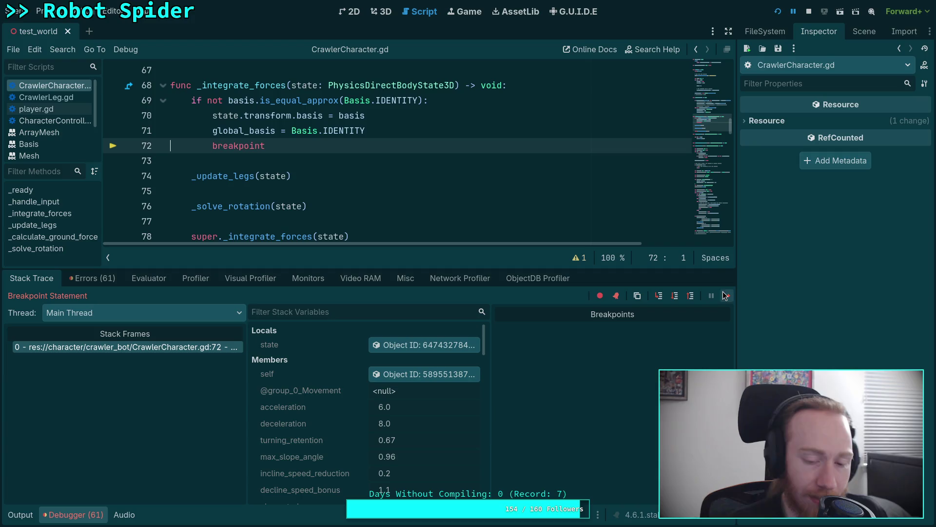
pyautogui.click(809, 12)
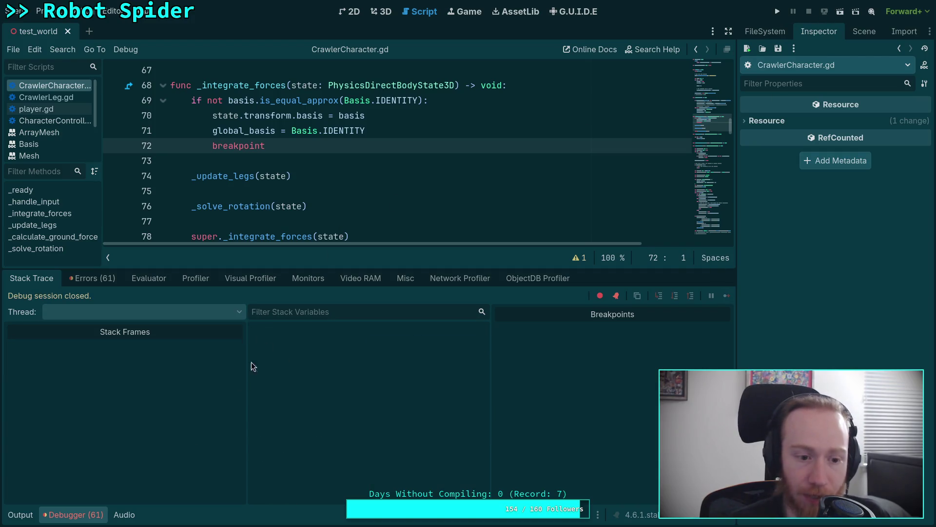
# Review the global_basis line and the debugger's list of 61 errors
pyautogui.click(59, 514)
pyautogui.scroll(6, 235, 327)
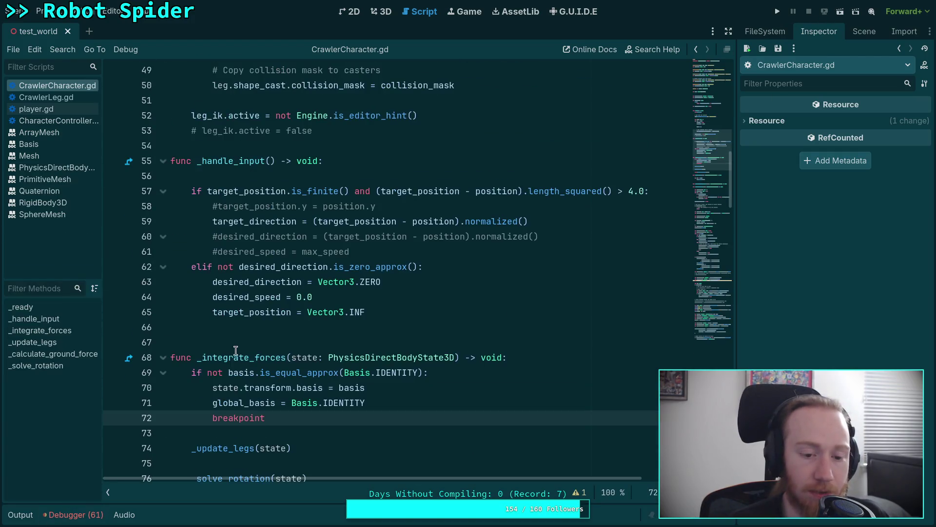
pyautogui.click(248, 404)
pyautogui.scroll(9, 268, 369)
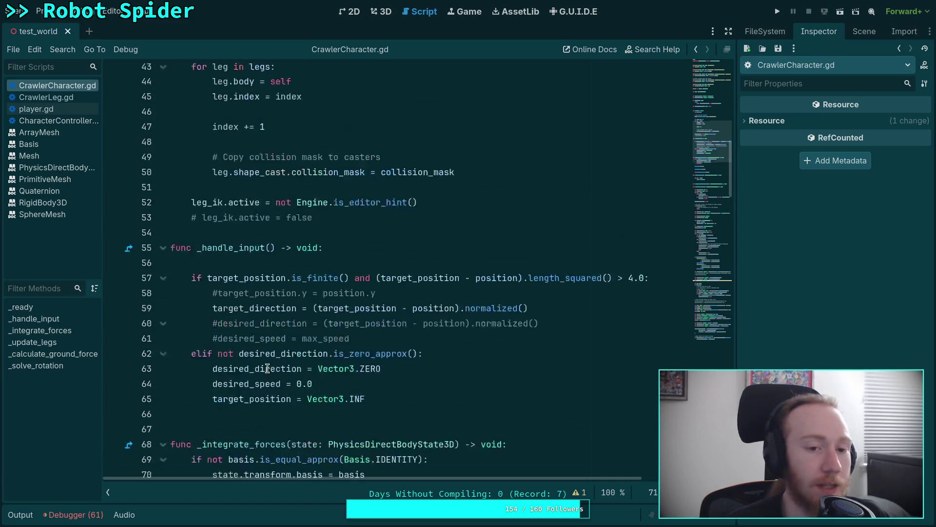
pyautogui.scroll(6, 267, 368)
pyautogui.scroll(-16, 268, 369)
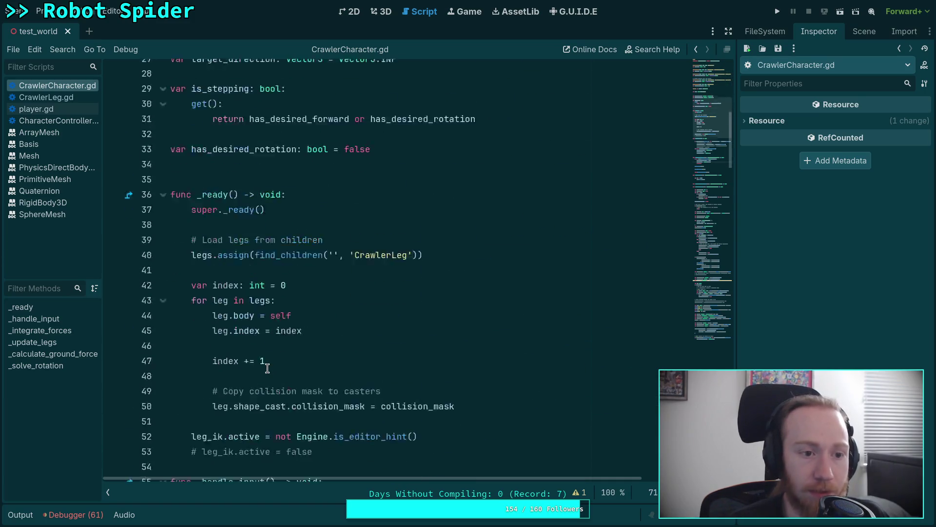
pyautogui.scroll(-4, 267, 369)
pyautogui.click(74, 515)
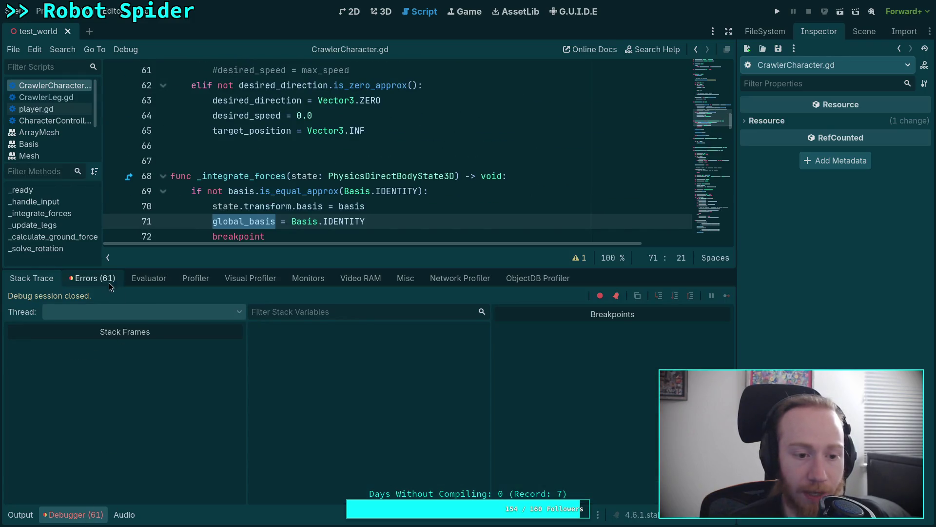
pyautogui.click(92, 278)
pyautogui.click(79, 516)
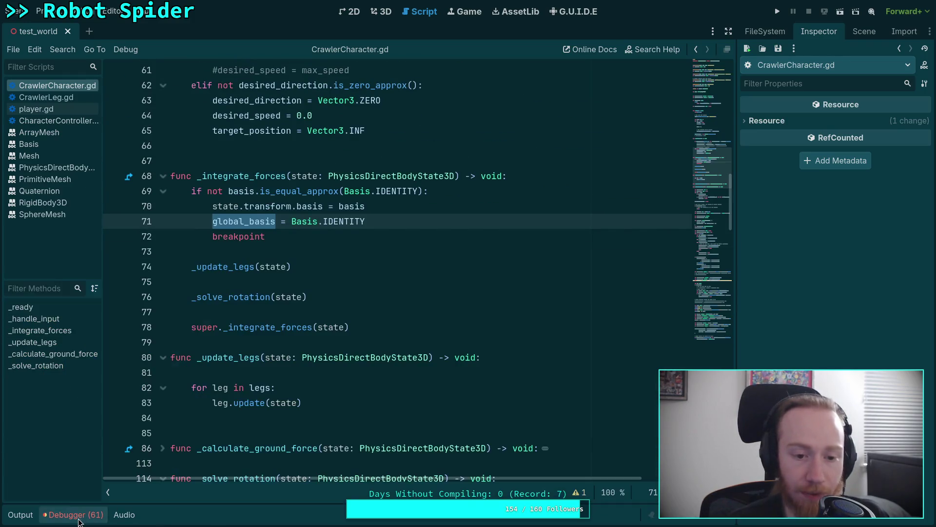
# Use global_basis on lines 69–70, save, and move the breakpoint above the identity reset
pyautogui.scroll(2, 250, 311)
pyautogui.click(385, 317)
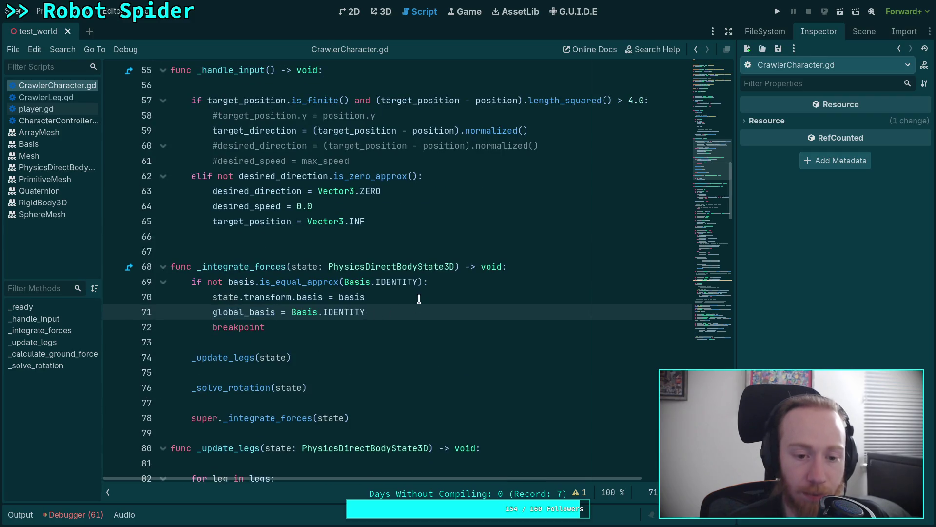
pyautogui.click(398, 298)
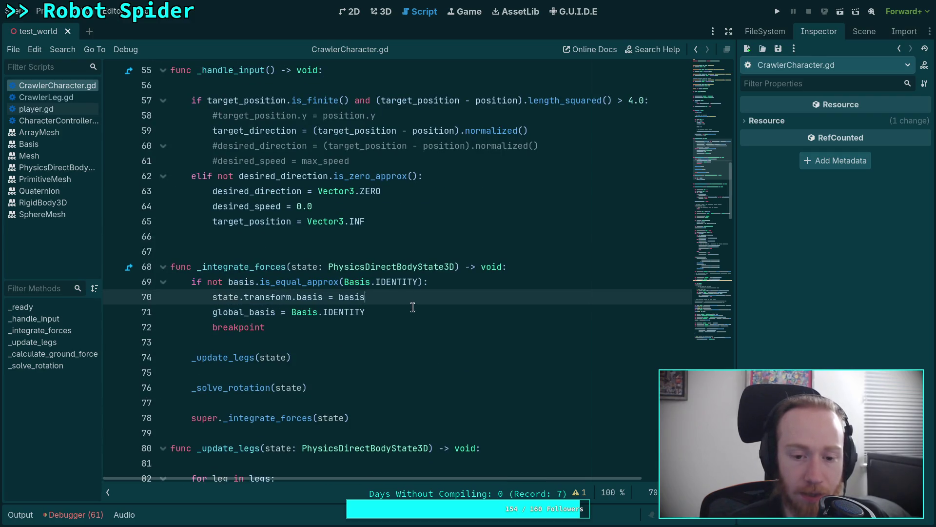
pyautogui.click(232, 282)
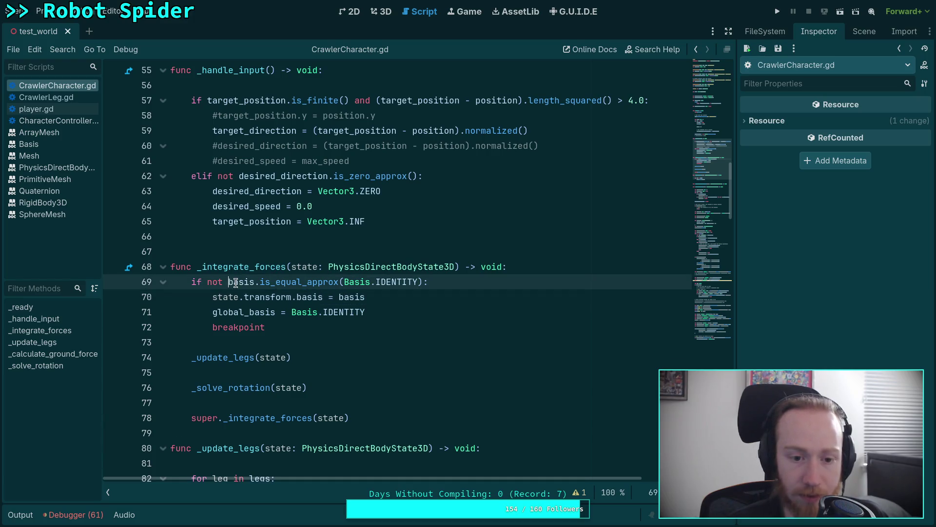
pyautogui.write('global_')
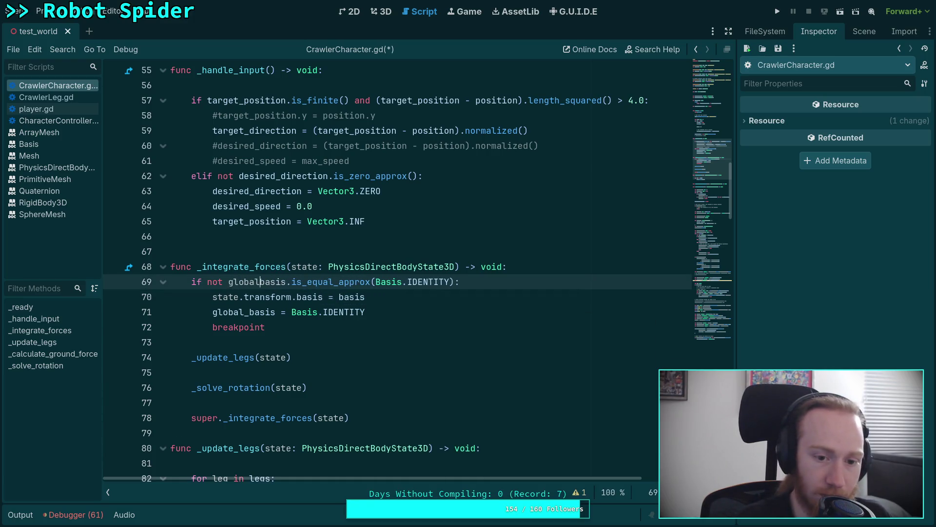
pyautogui.press('Escape')
pyautogui.click(340, 297)
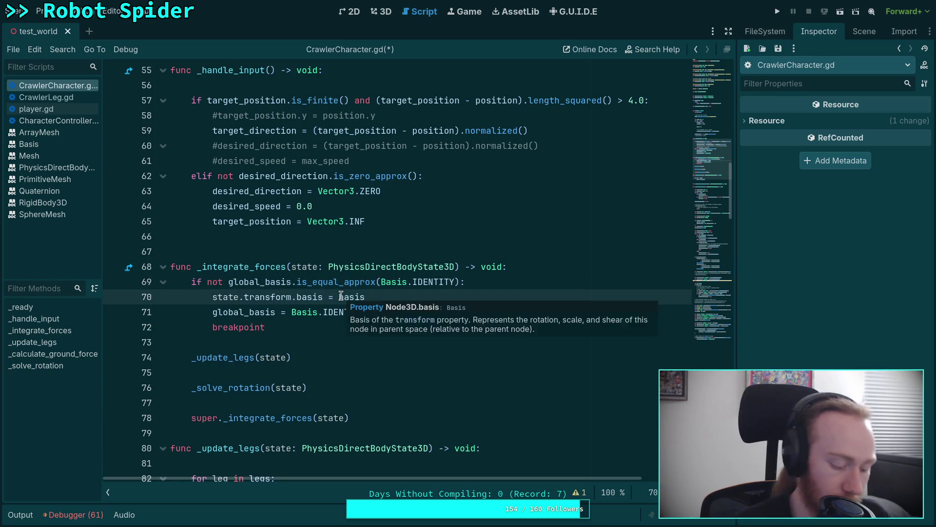
pyautogui.write('global_')
pyautogui.hotkey('ctrl', 's')
pyautogui.click(430, 251)
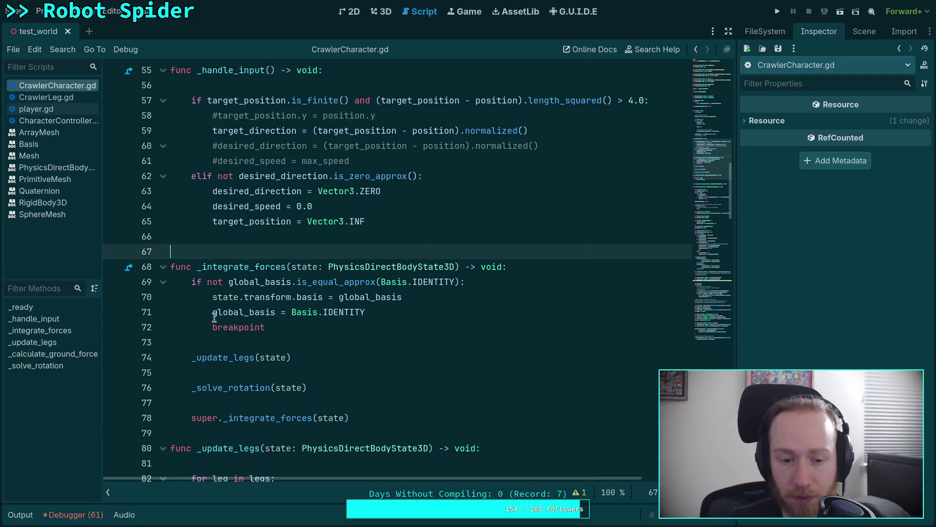
pyautogui.click(247, 326)
pyautogui.hotkey('alt', 'Up')
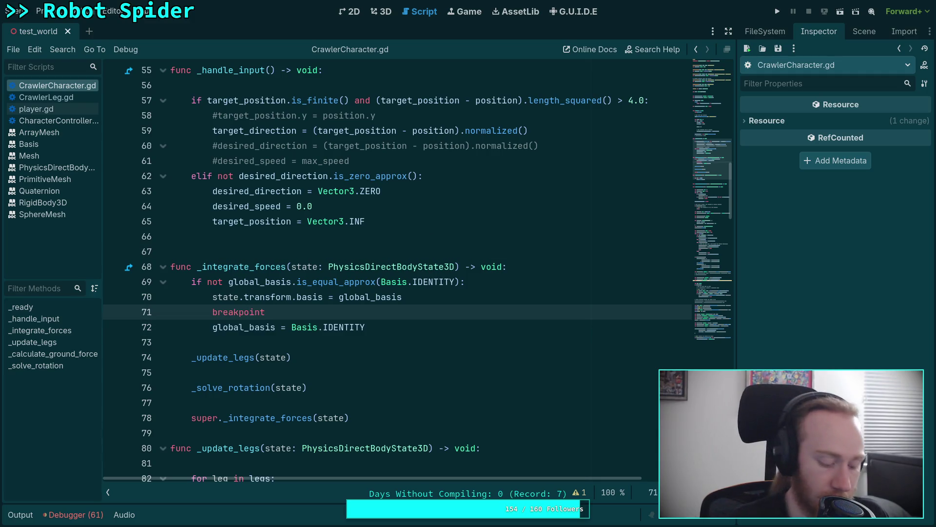
# Run the game and inspect the character's properties at two consecutive breakpoint stops
pyautogui.click(777, 16)
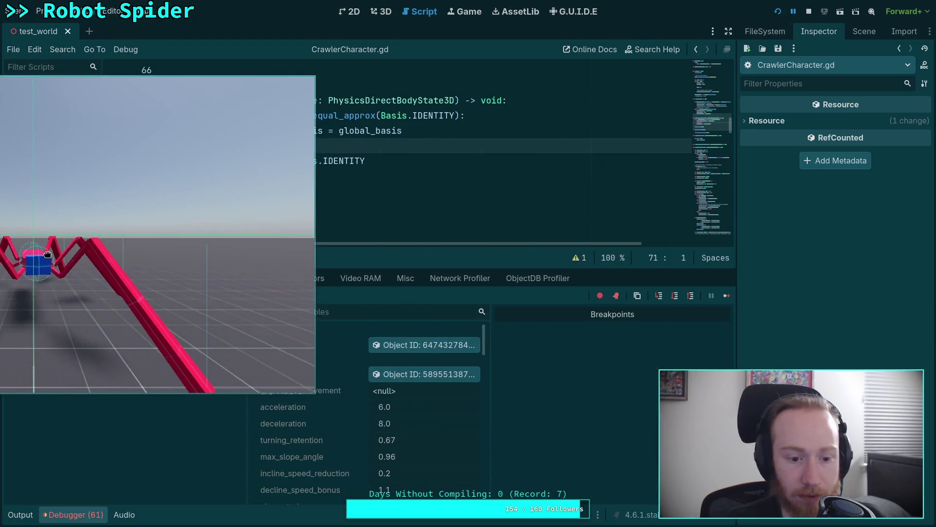
pyautogui.click(427, 374)
pyautogui.scroll(-5, 854, 335)
pyautogui.scroll(-10, 854, 335)
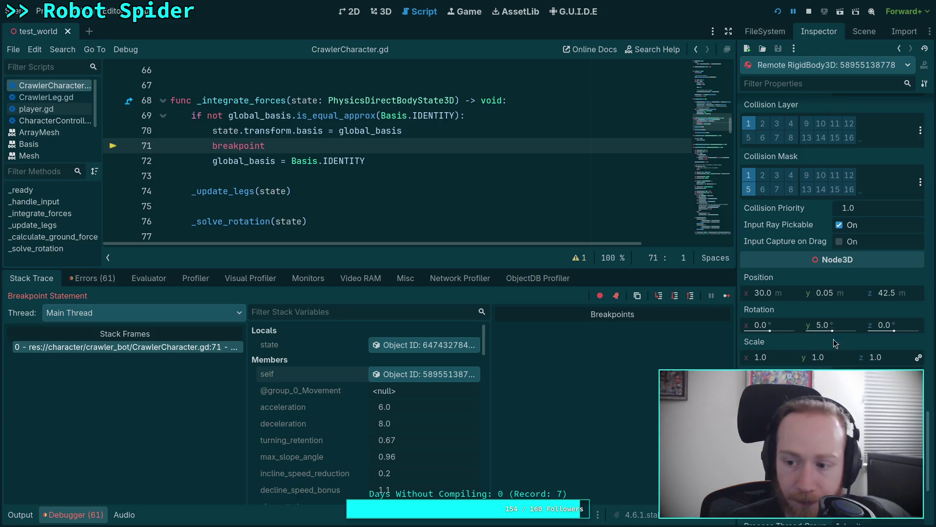
pyautogui.click(727, 296)
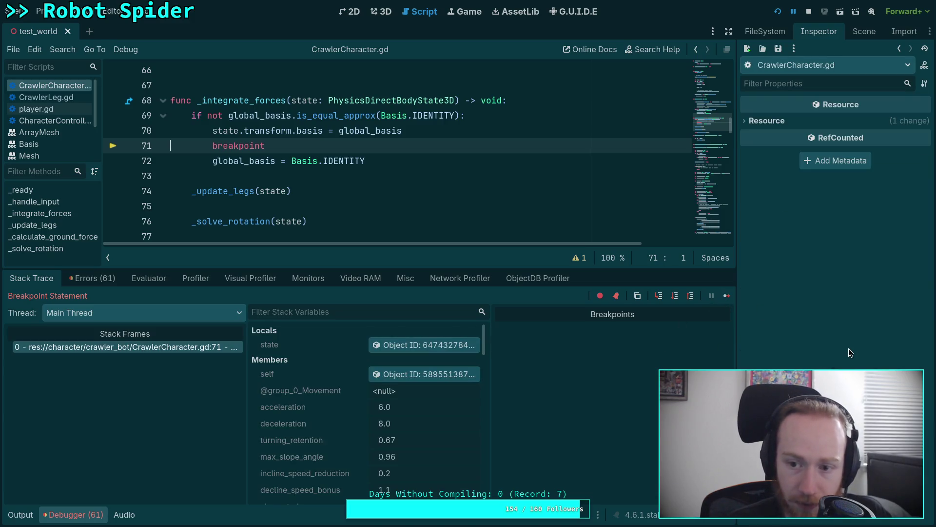
pyautogui.click(421, 374)
pyautogui.scroll(-15, 798, 285)
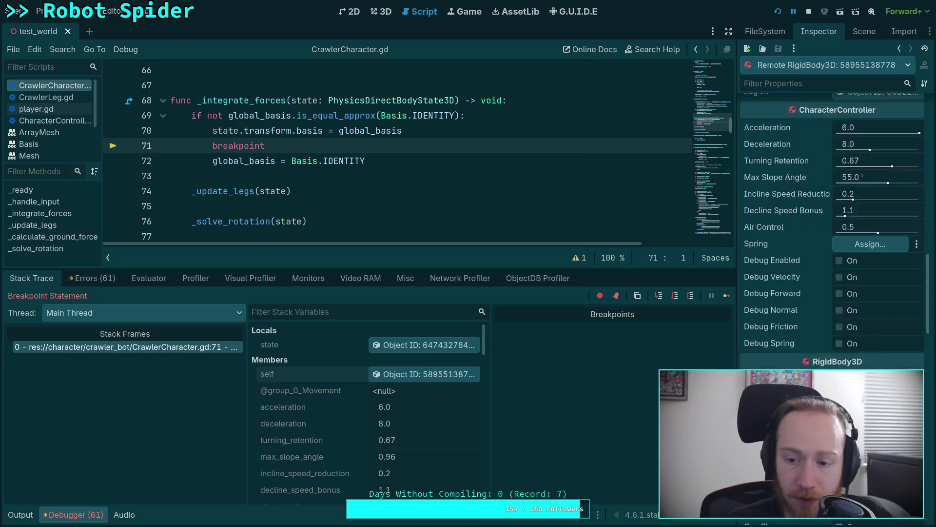
pyautogui.scroll(2, 798, 284)
pyautogui.scroll(1, 798, 284)
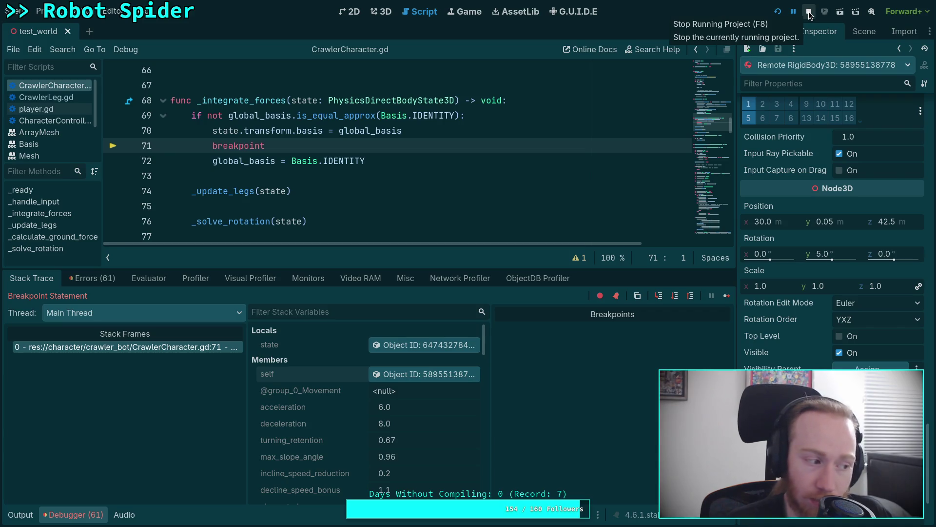
# Stop the game and collapse the debugger to show the full script
pyautogui.click(809, 14)
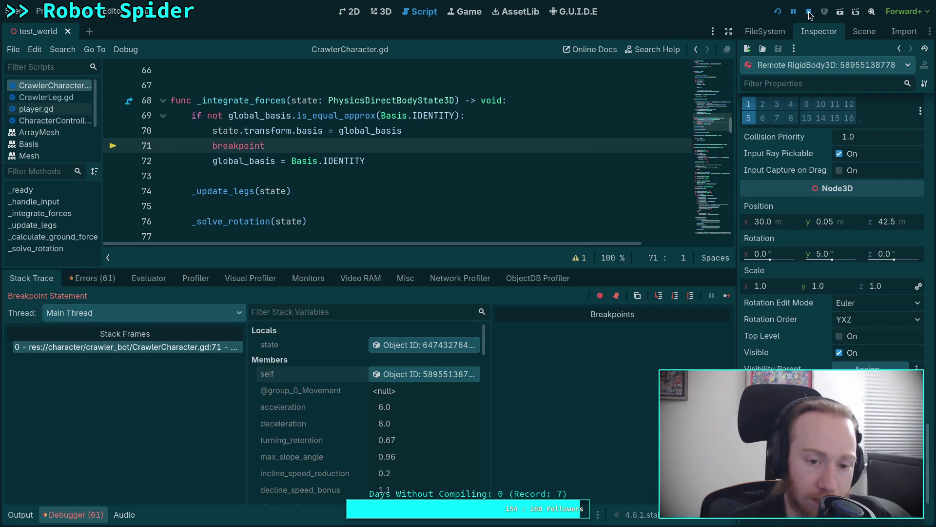
pyautogui.click(90, 515)
pyautogui.scroll(2, 278, 308)
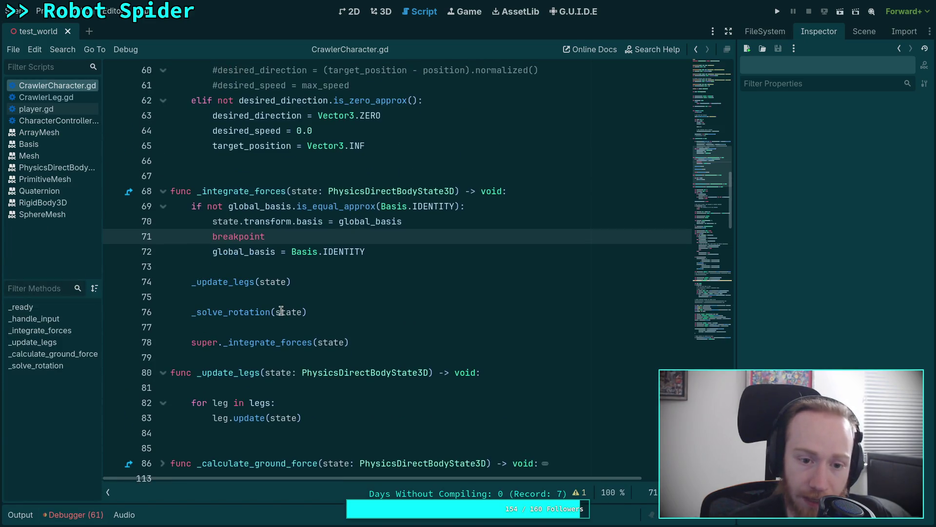
pyautogui.scroll(-6, 283, 307)
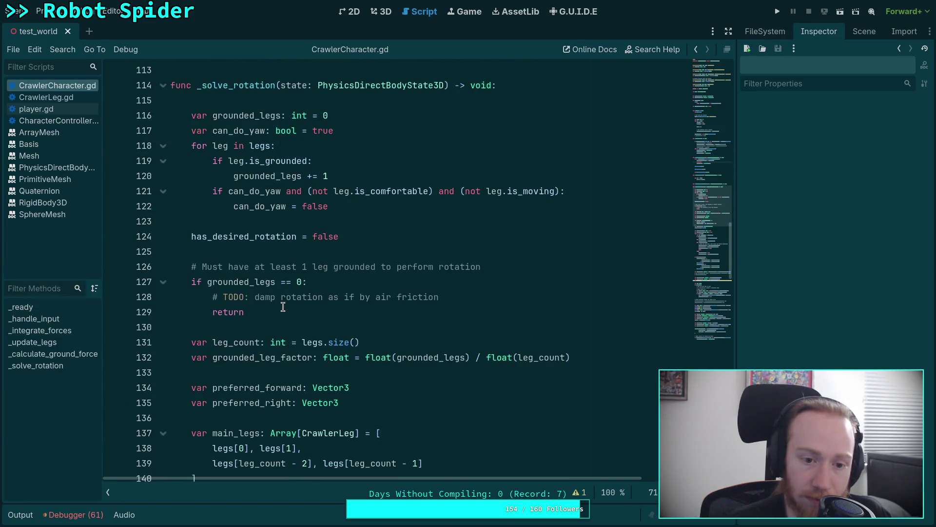
pyautogui.scroll(11, 283, 307)
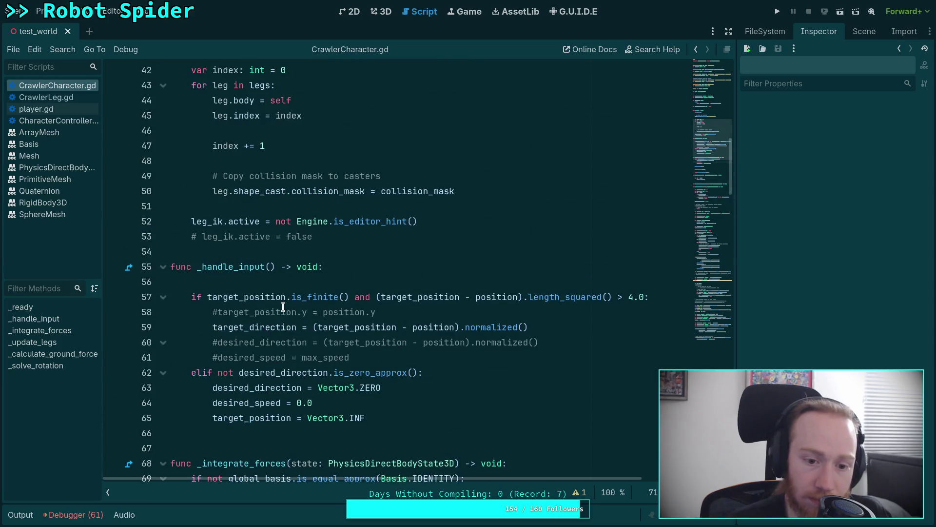
pyautogui.scroll(-6, 282, 307)
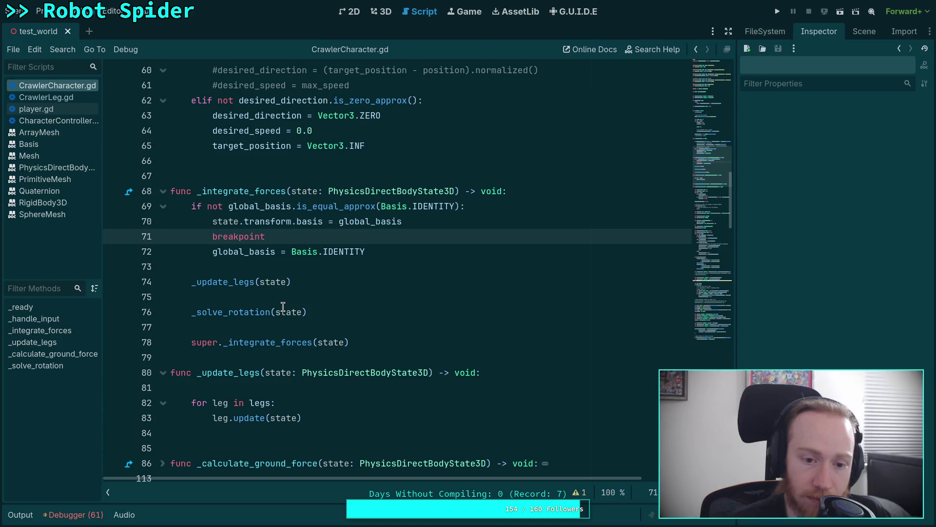
pyautogui.click(246, 254)
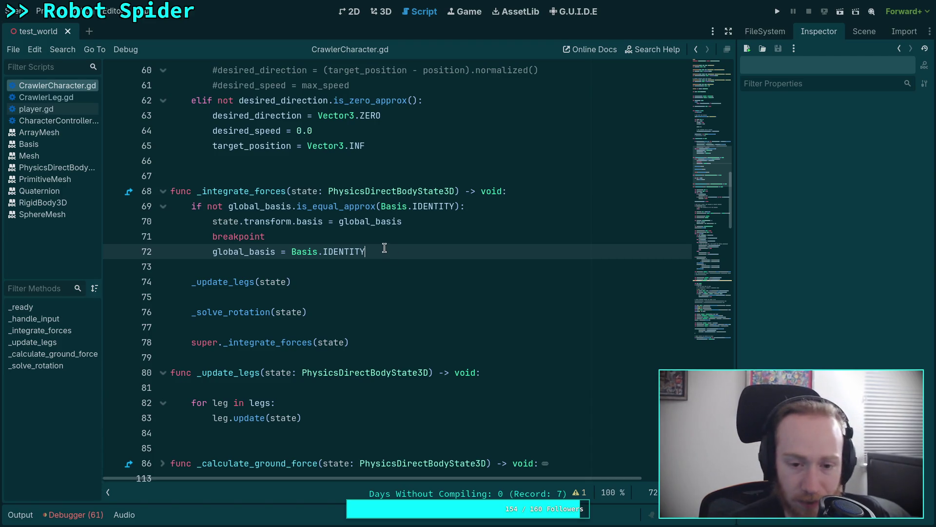
pyautogui.moveTo(378, 252); pyautogui.dragTo(85, 208)
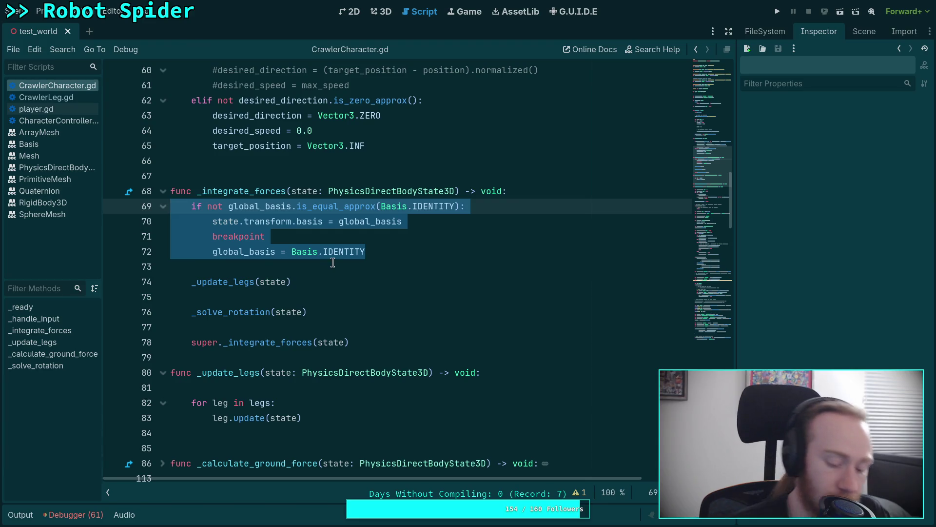
# Delete the basis-reset check and breakpoint (lines 69–72) and save CrawlerCharacter.gd
pyautogui.press('Delete')
pyautogui.press('Delete')
pyautogui.hotkey('ctrl', 's')
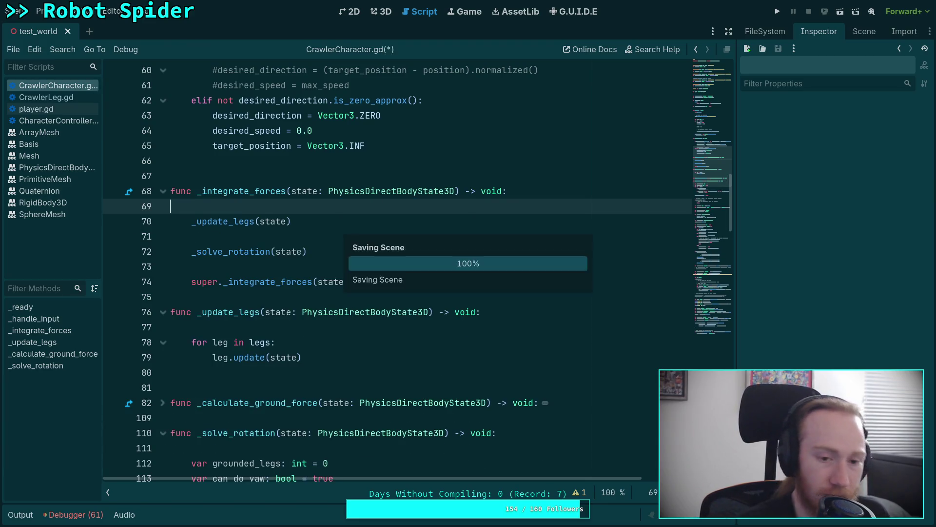
pyautogui.scroll(4, 333, 280)
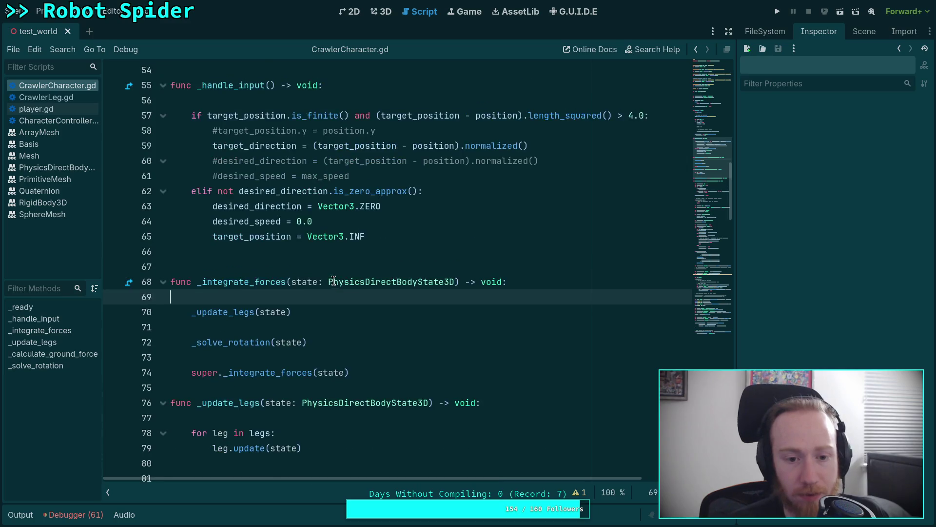
pyautogui.click(285, 192)
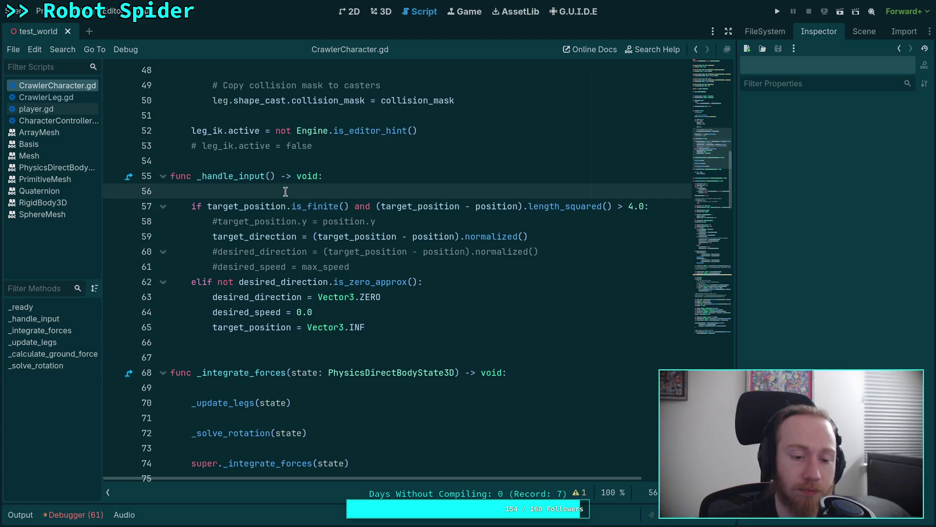
pyautogui.scroll(-3, 312, 239)
pyautogui.click(383, 14)
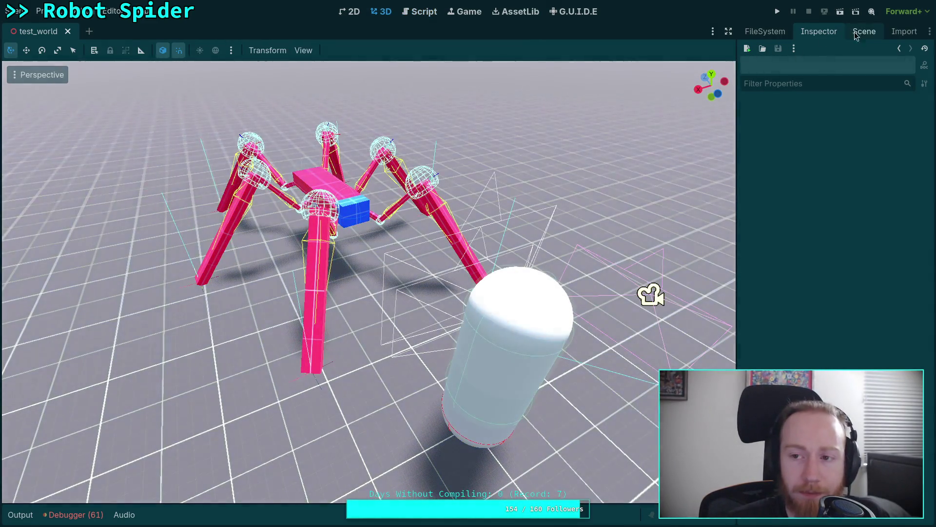
# Select CrawlerBot, revert its Y rotation to 0° in the Inspector, and save test_world
pyautogui.click(856, 33)
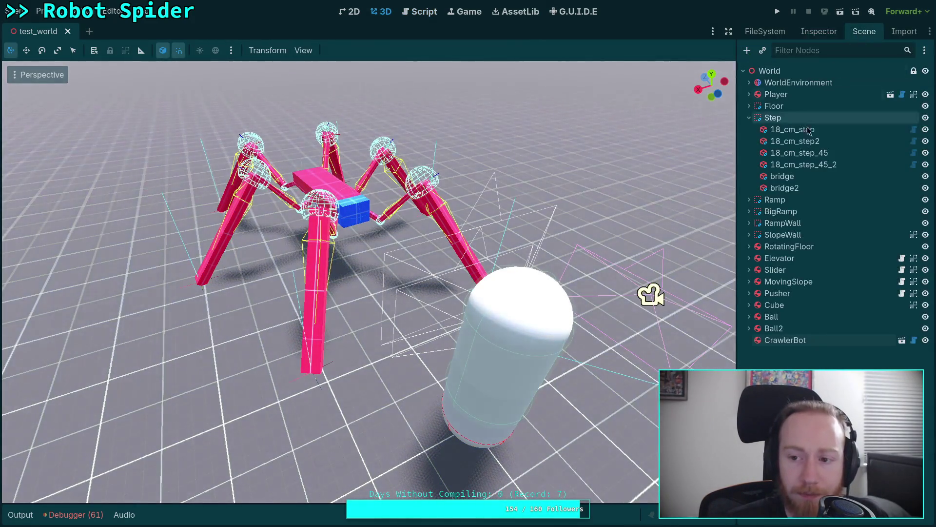
pyautogui.click(758, 338)
pyautogui.moveTo(364, 260); pyautogui.dragTo(587, 201)
pyautogui.click(817, 32)
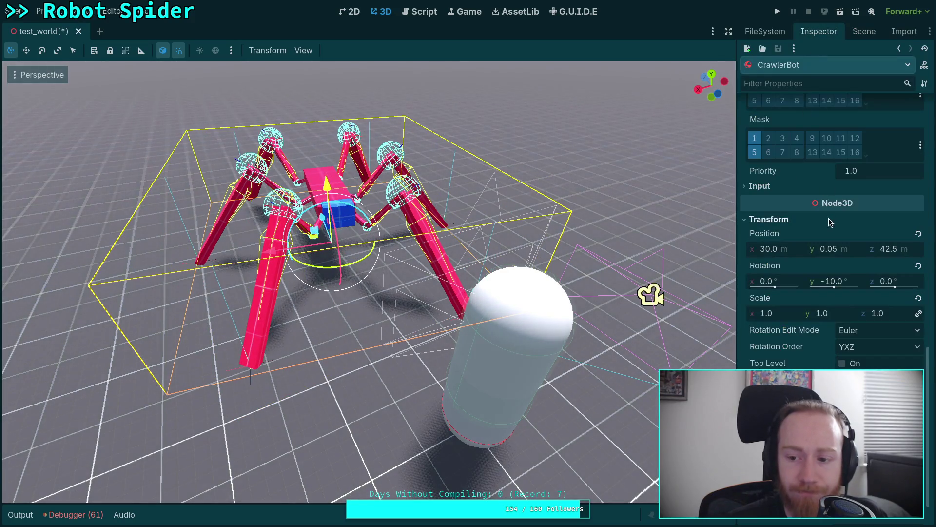
pyautogui.click(918, 266)
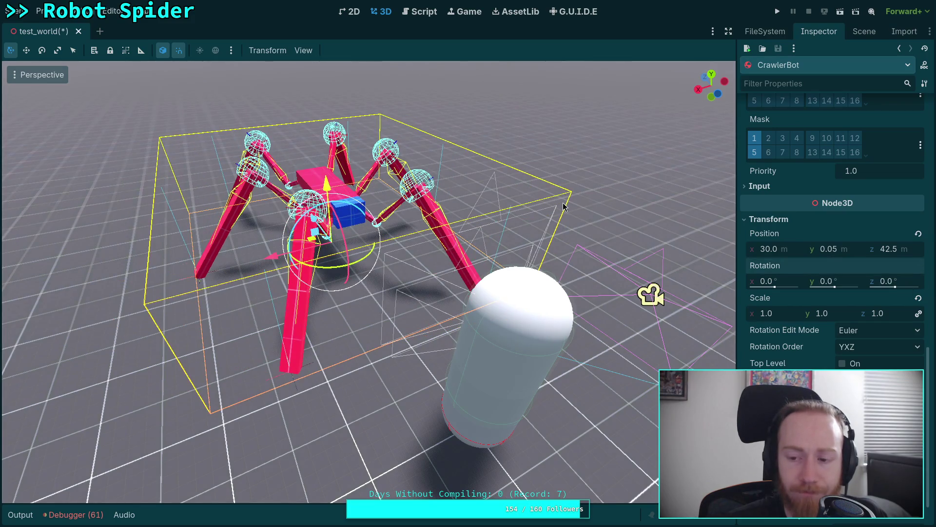
pyautogui.hotkey('ctrl', 's')
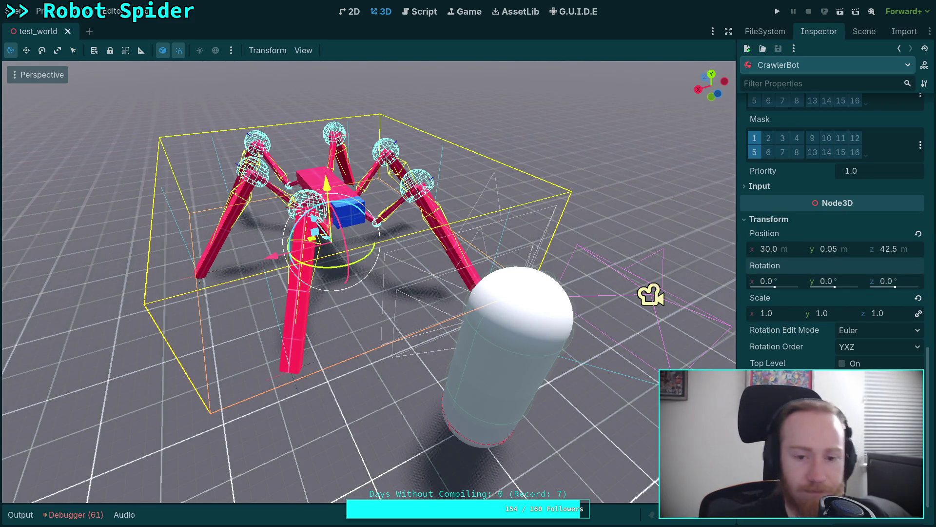
pyautogui.click(417, 16)
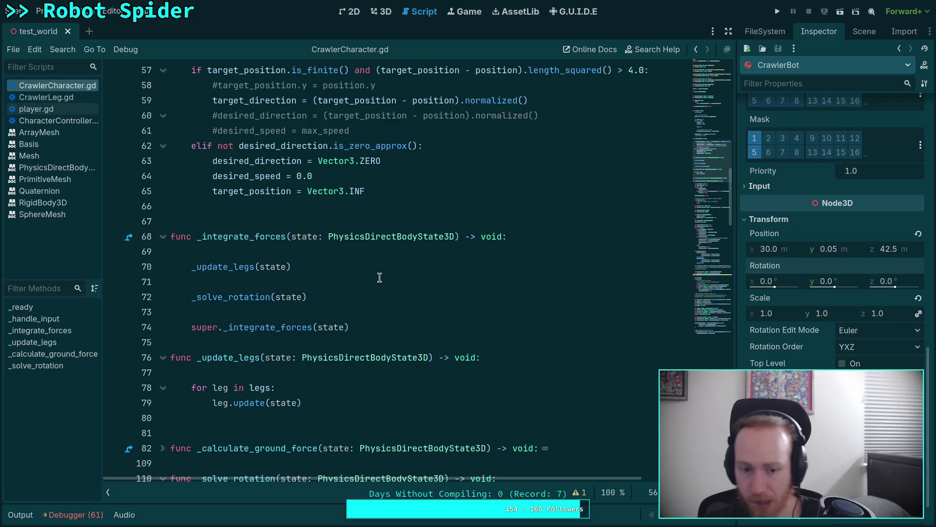
# At the start of _integrate_forces, add a breakpoint check for when global_transform differs from cached_global
pyautogui.click(439, 251)
pyautogui.press('Return')
pyautogui.press('Up')
pyautogui.write('if')
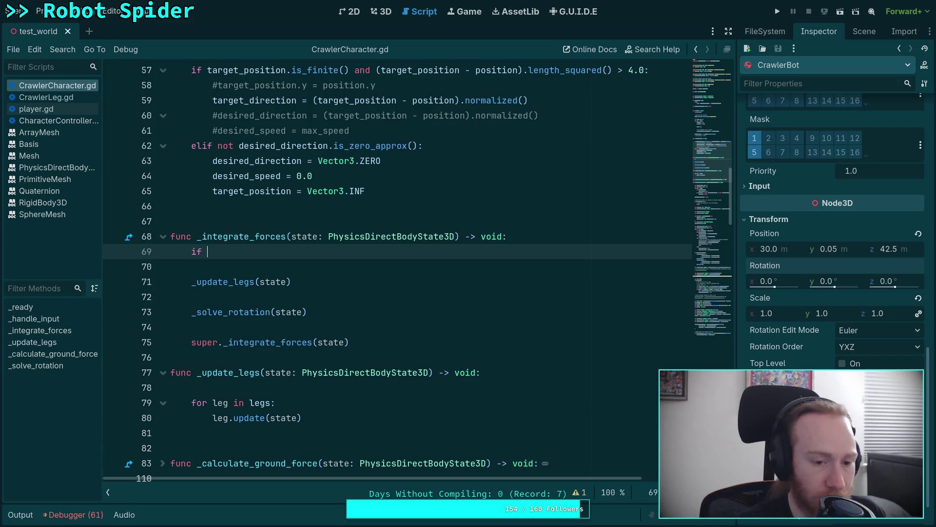
pyautogui.write(' glob')
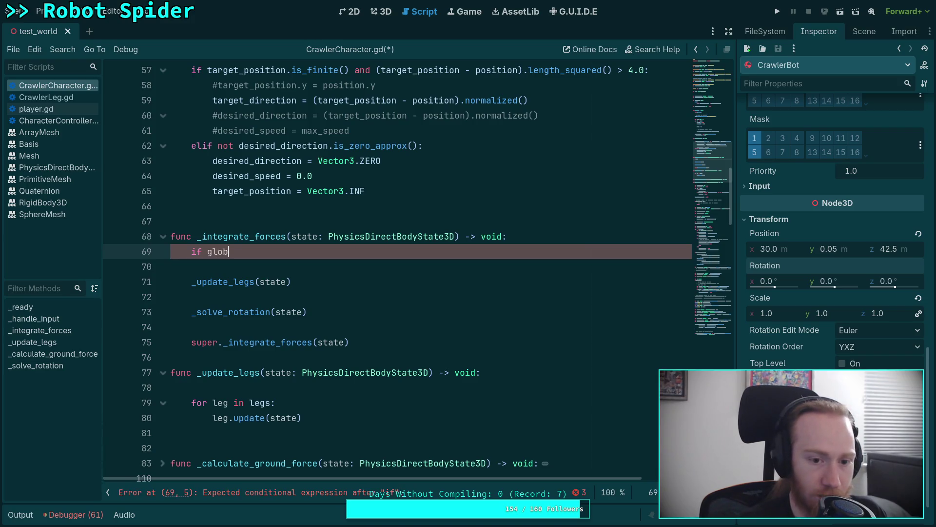
pyautogui.write('al_')
pyautogui.press('Down')
pyautogui.press('Down')
pyautogui.press('Down')
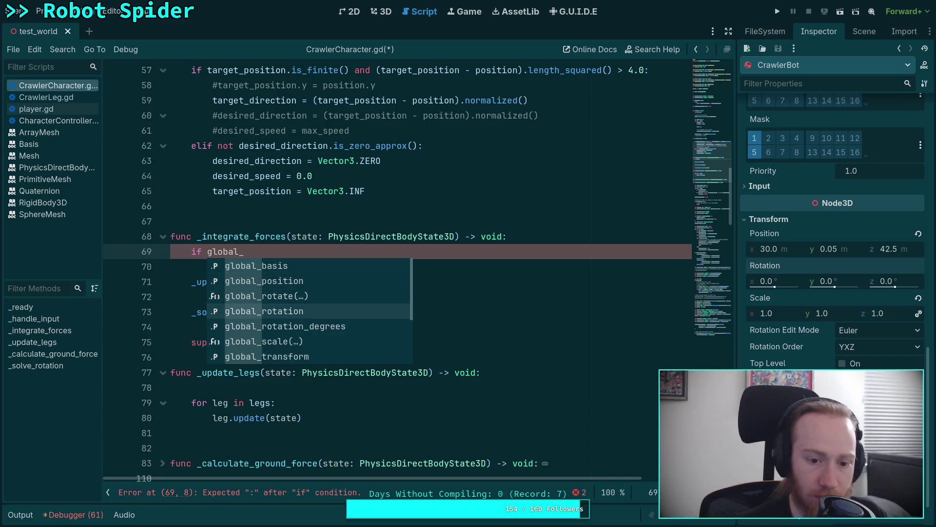
pyautogui.press('Return')
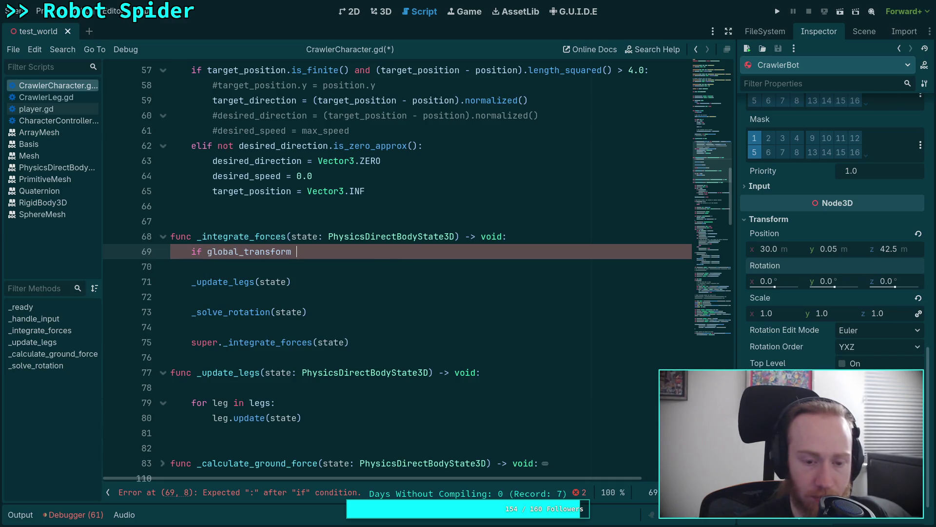
pyautogui.write('.is_')
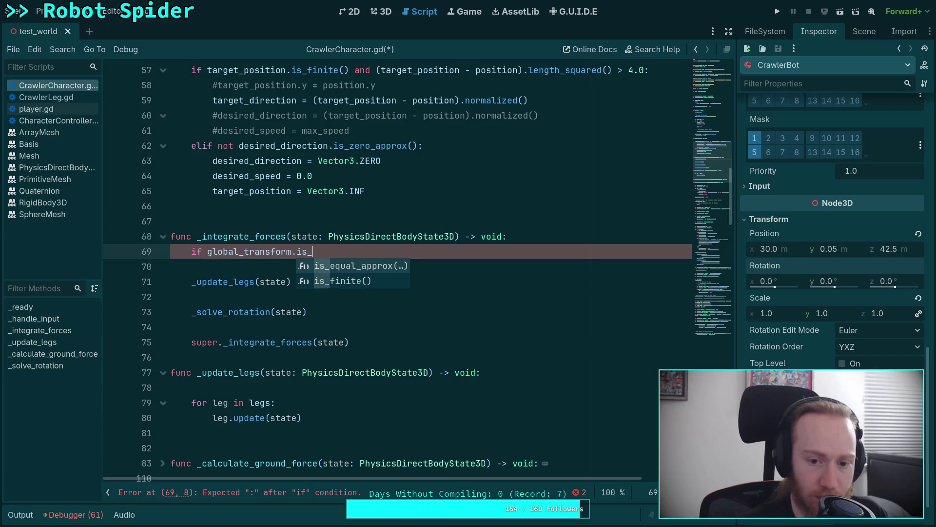
pyautogui.press('Return')
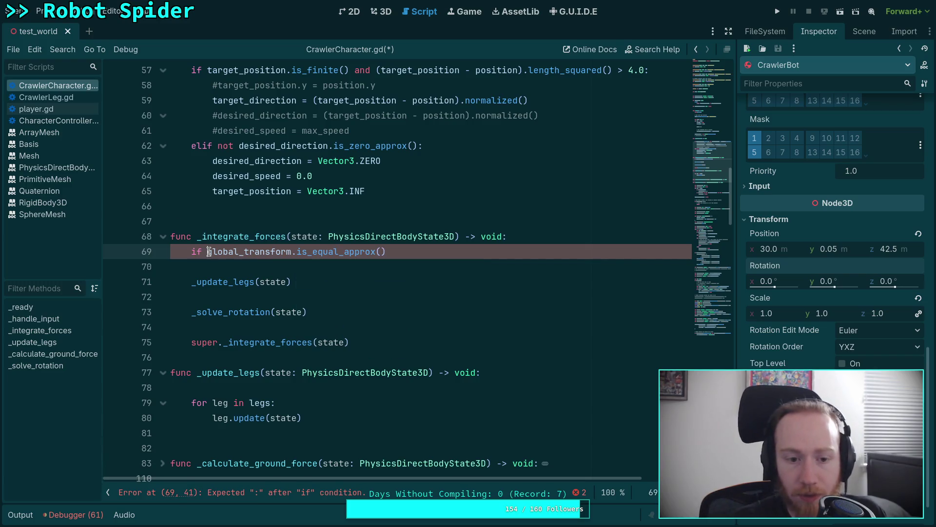
pyautogui.click(209, 252)
pyautogui.write('not ')
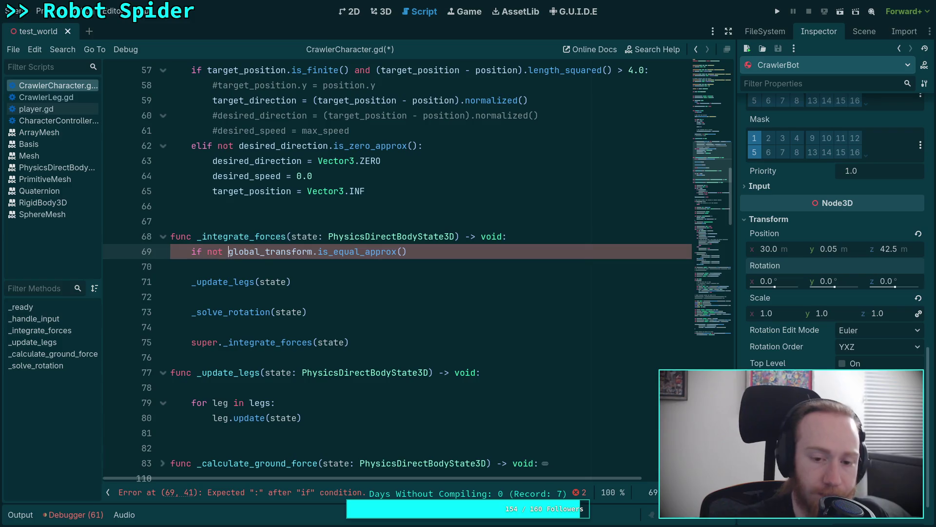
pyautogui.write('cached_global):')
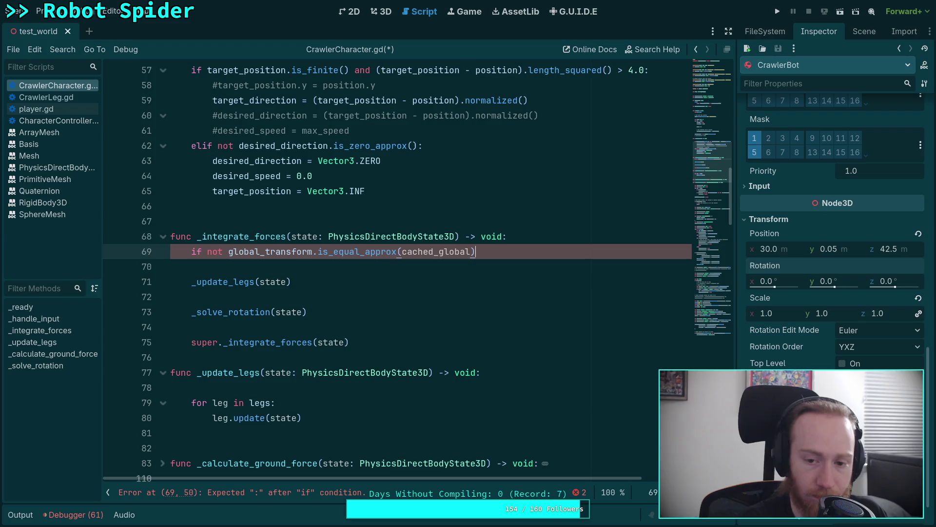
pyautogui.press('Return')
pyautogui.write('breakp')
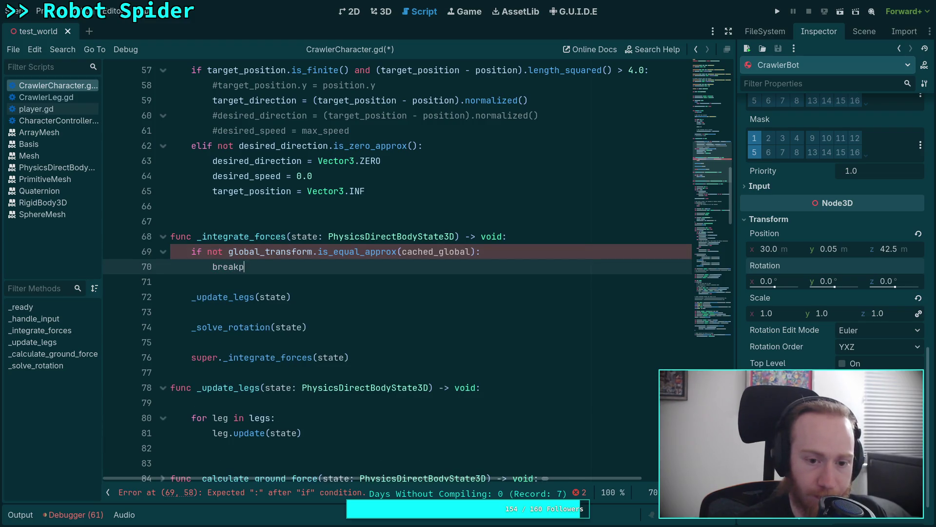
pyautogui.press('BackSpace')
pyautogui.press('BackSpace')
pyautogui.press('BackSpace')
pyautogui.write('nt')
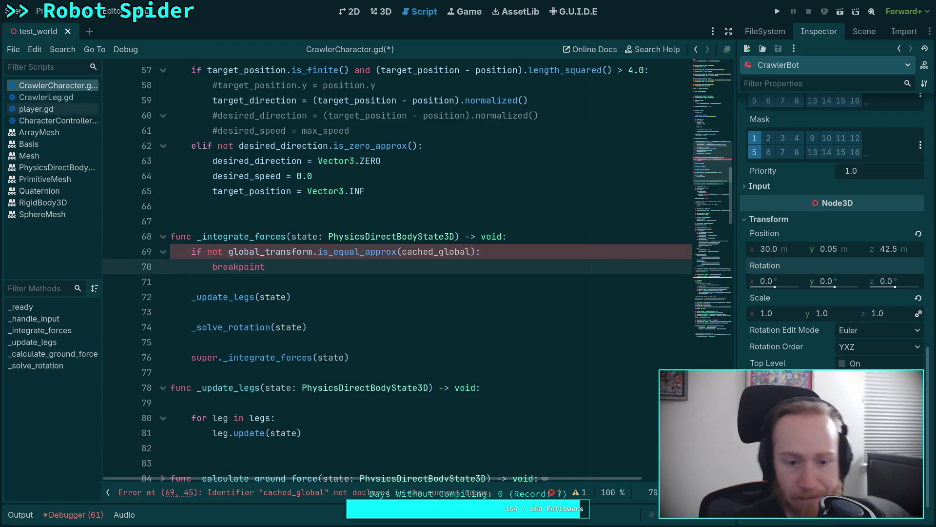
# Assign global_transform to cached_global at the end of _ready
pyautogui.scroll(3, 363, 240)
pyautogui.scroll(8, 363, 240)
pyautogui.scroll(-4, 355, 328)
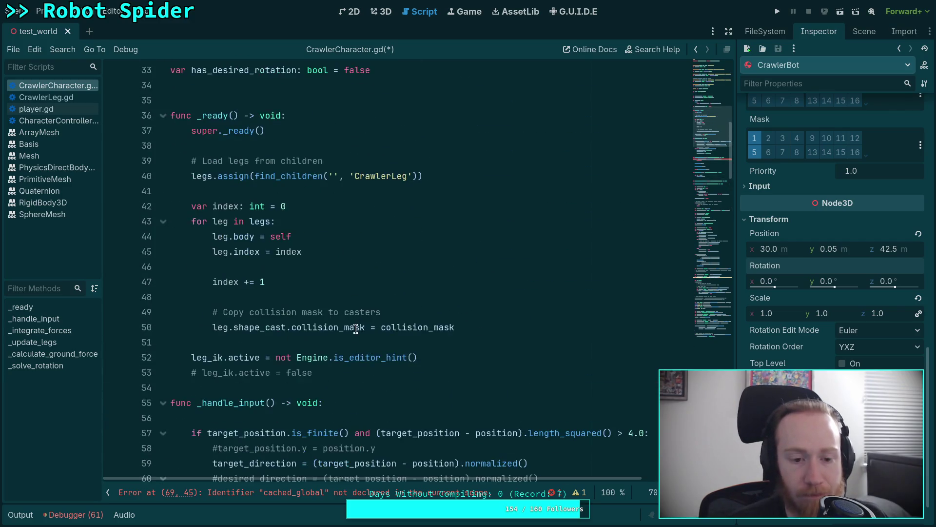
pyautogui.click(457, 371)
pyautogui.press('Return')
pyautogui.press('Return')
pyautogui.write('cached_global =')
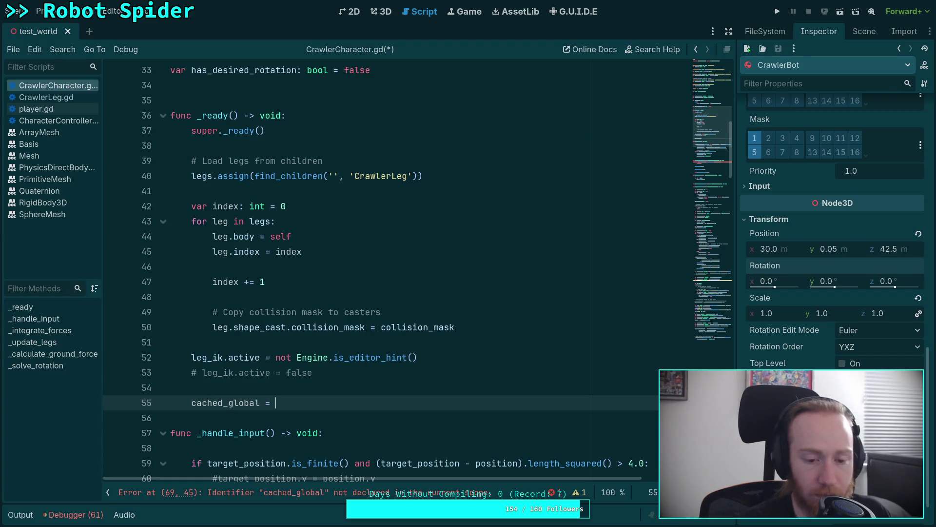
pyautogui.write('global_tr')
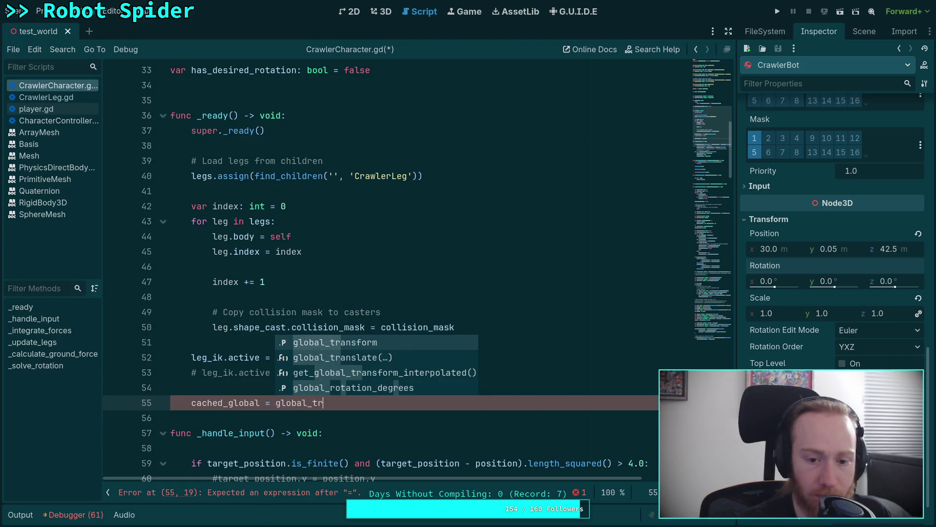
pyautogui.press('Return')
# Declare var cached_global: Transform3D below has_desired_rotation and save the script
pyautogui.scroll(2, 381, 268)
pyautogui.click(171, 175)
pyautogui.press('Return')
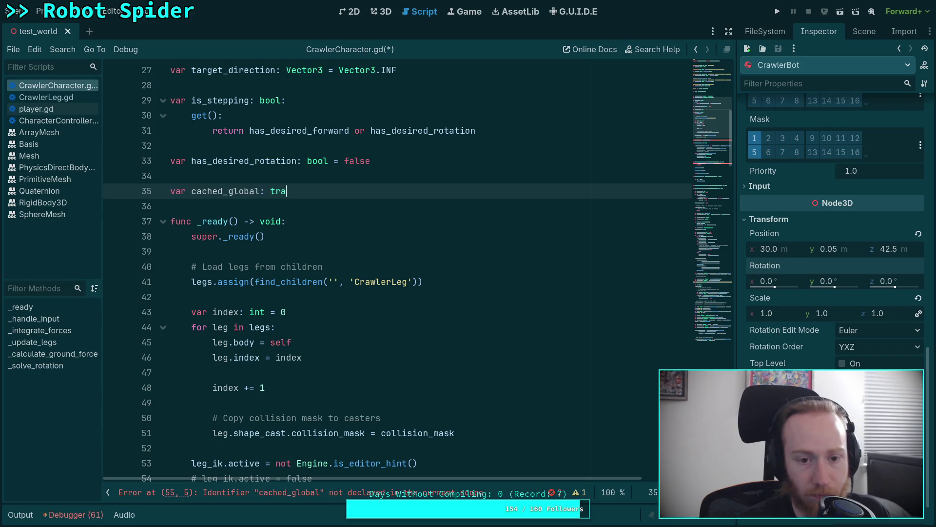
pyautogui.press('BackSpace')
pyautogui.press('BackSpace')
pyautogui.press('BackSpace')
pyautogui.write('Tr')
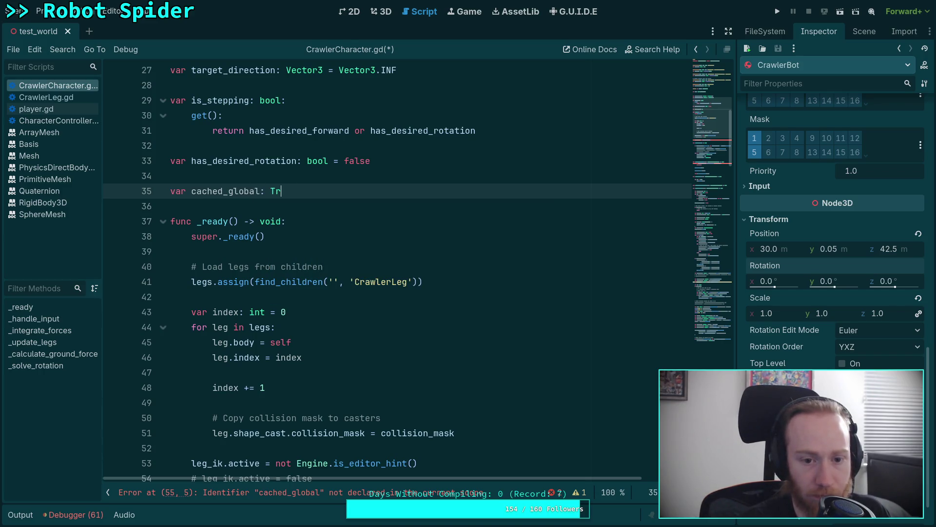
pyautogui.press('Return')
pyautogui.hotkey('ctrl', 's')
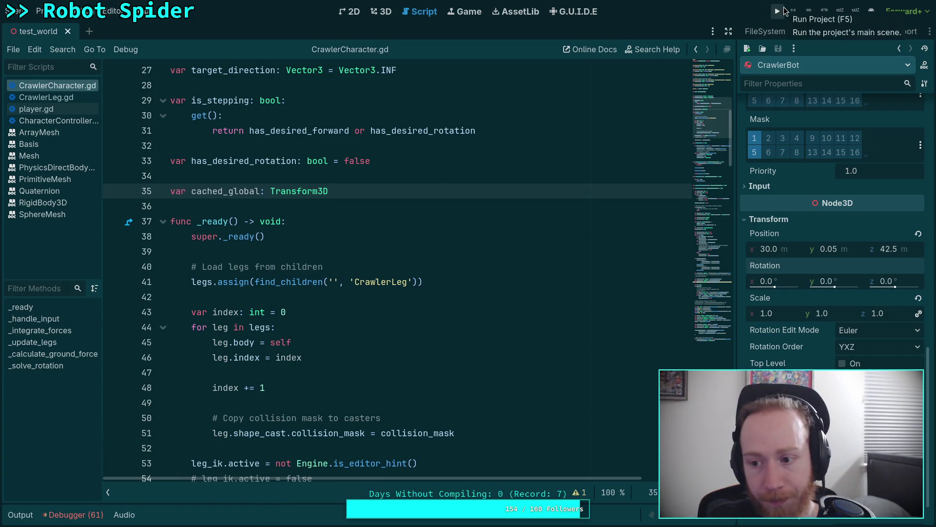
# Run the project and, at the cached_global breakpoint, inspect the robot body's members
pyautogui.click(777, 12)
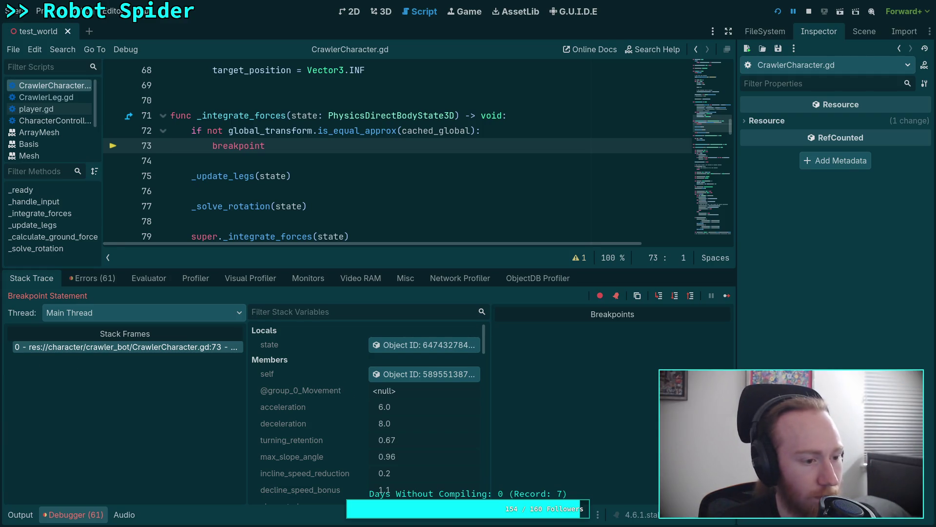
pyautogui.scroll(-10, 351, 402)
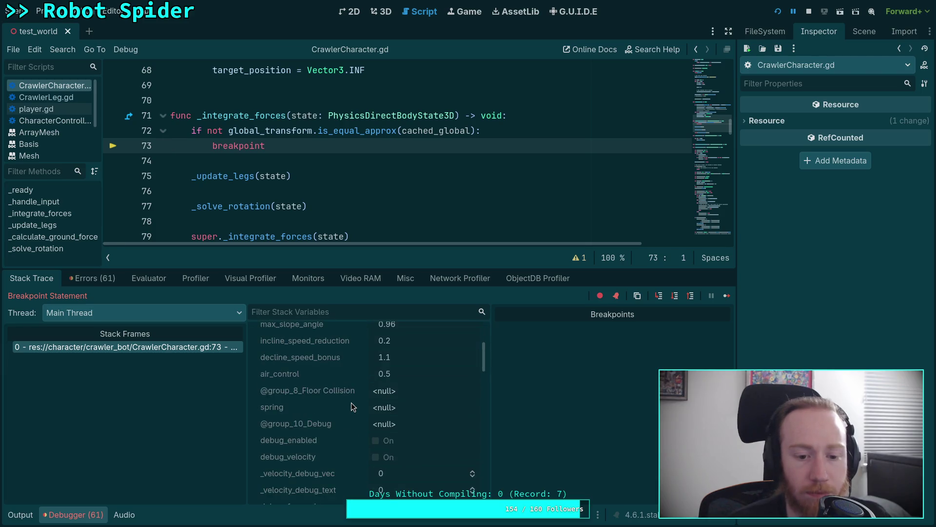
pyautogui.scroll(10, 351, 404)
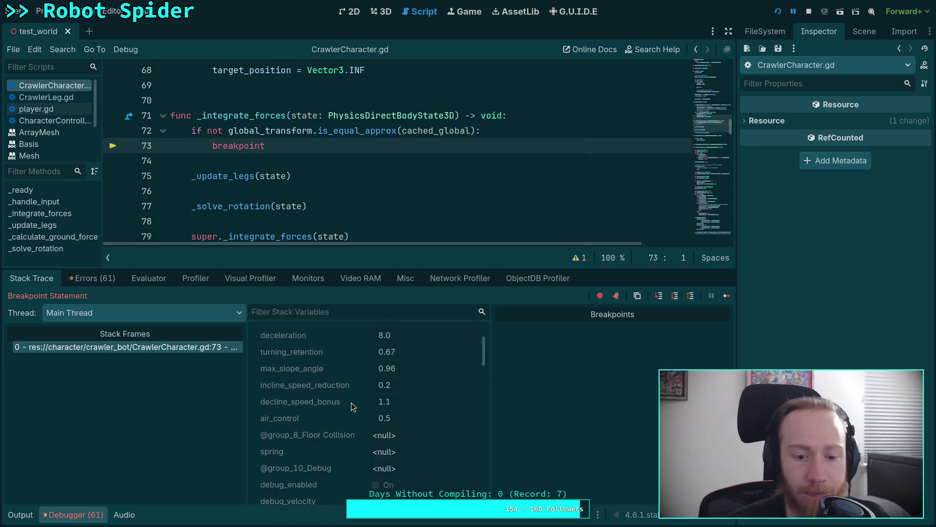
pyautogui.click(422, 374)
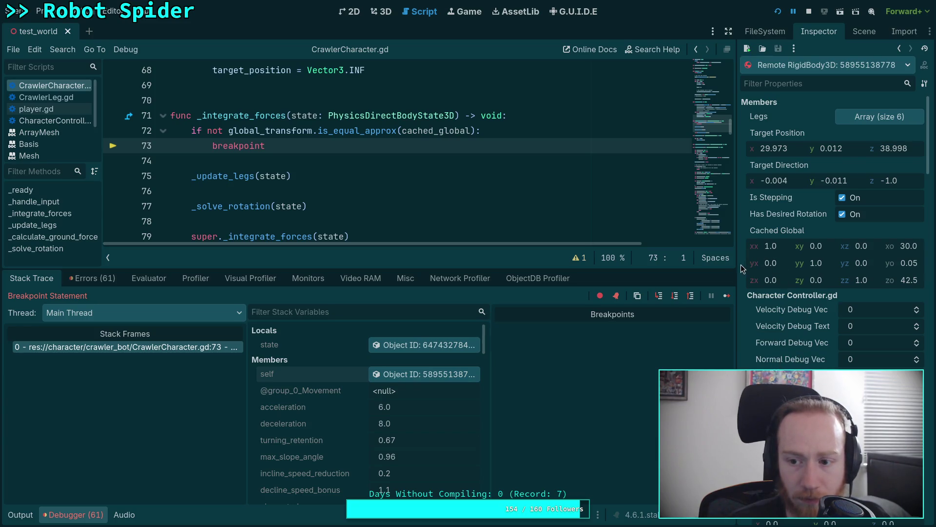
pyautogui.moveTo(735, 268); pyautogui.dragTo(656, 268)
pyautogui.scroll(-10, 765, 315)
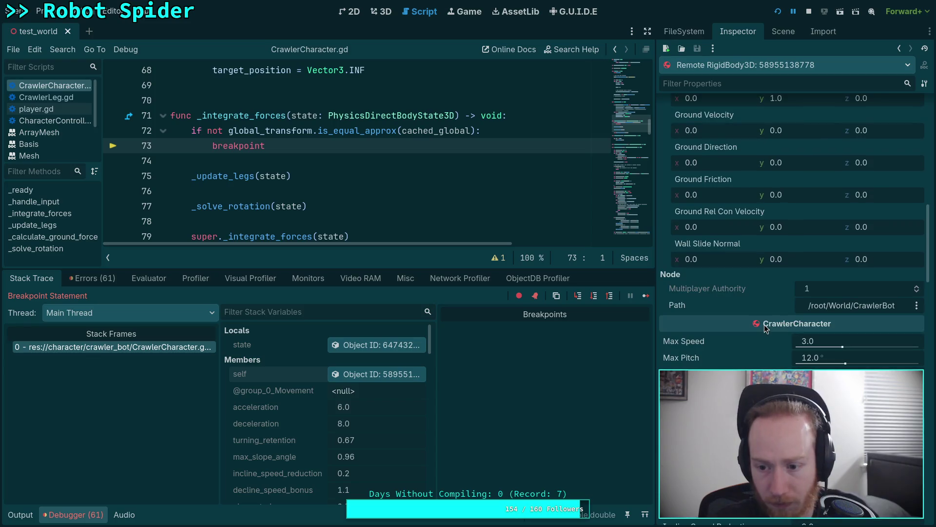
pyautogui.scroll(-12, 759, 337)
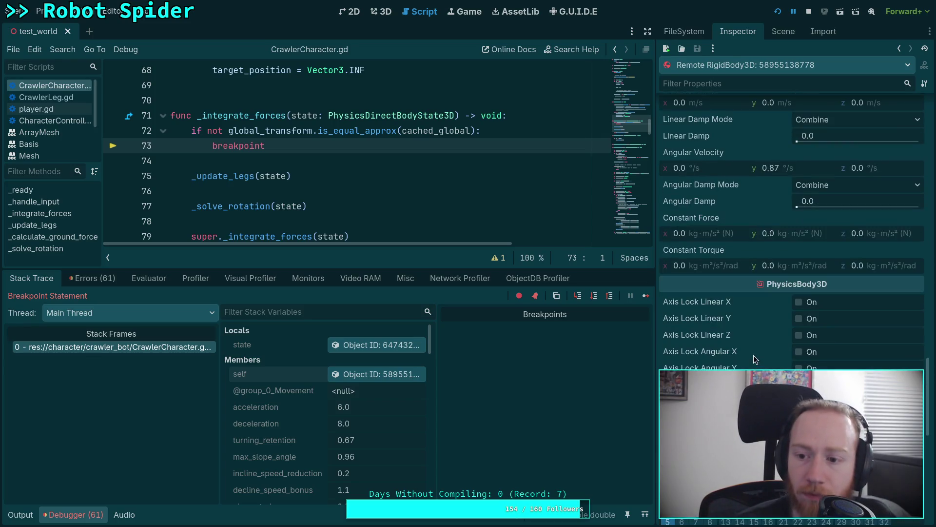
pyautogui.scroll(-8, 754, 355)
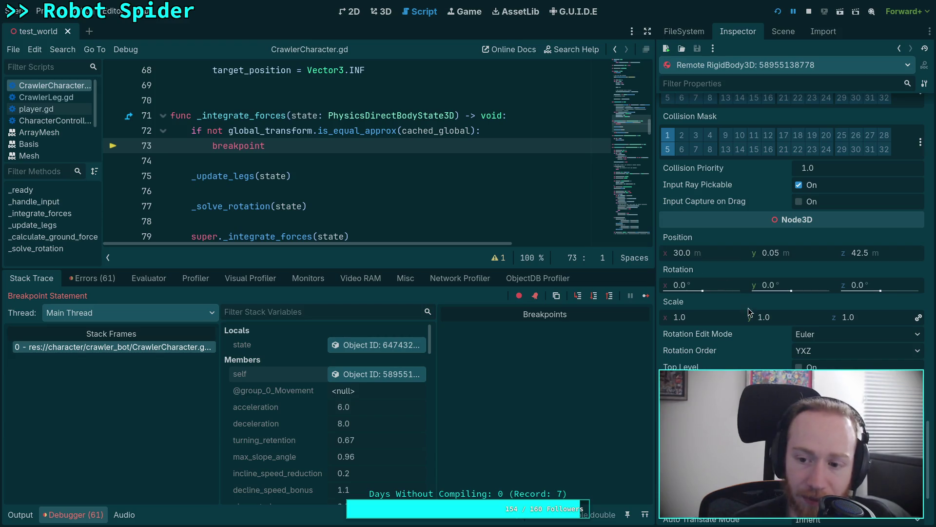
# Continue past the breakpoint, inspect the body's members again, then stop the game
pyautogui.click(645, 296)
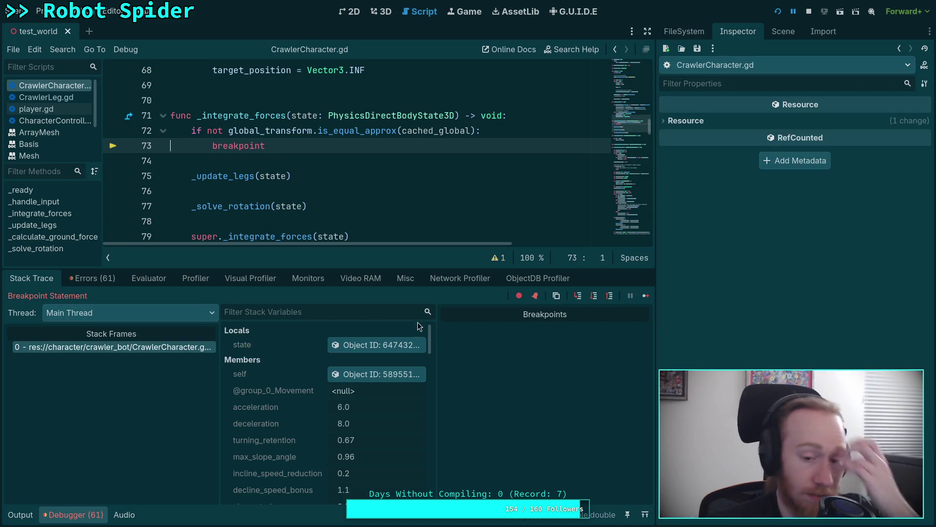
pyautogui.click(389, 376)
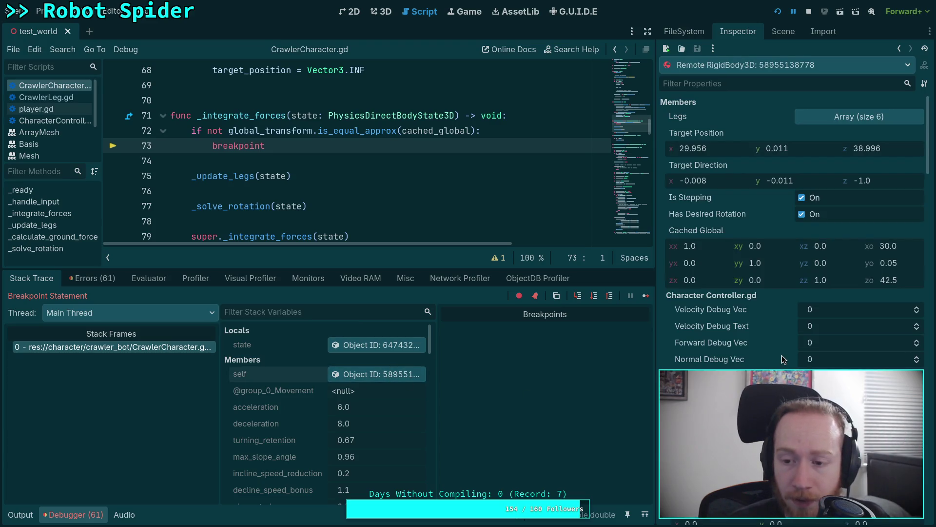
pyautogui.scroll(-10, 782, 356)
pyautogui.scroll(-15, 782, 355)
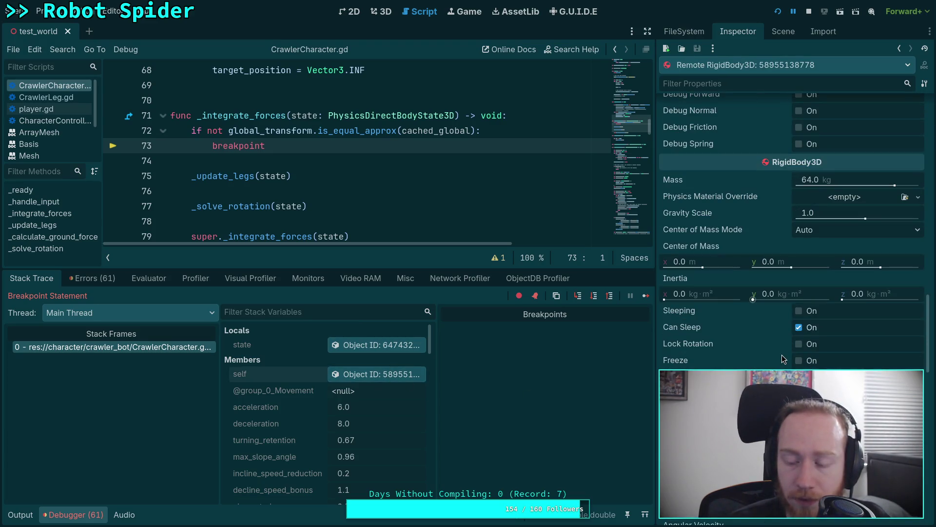
pyautogui.scroll(-8, 782, 355)
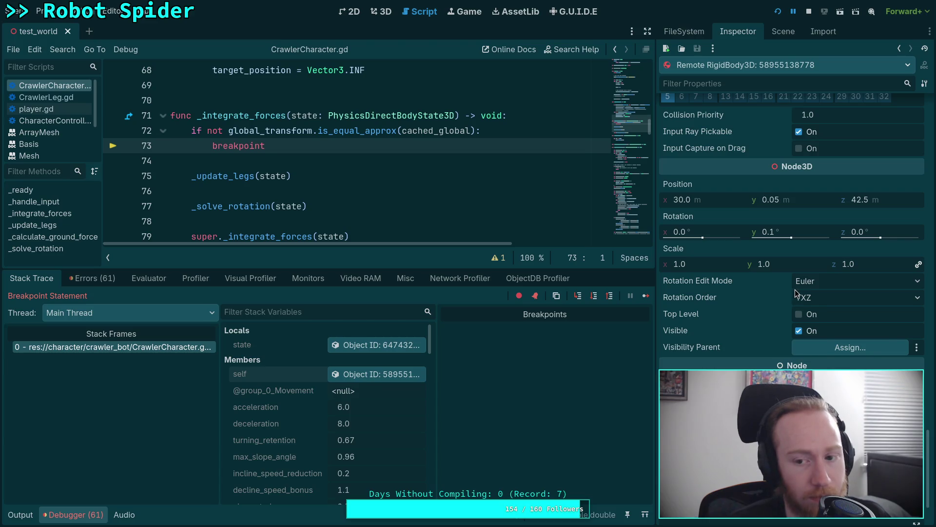
pyautogui.click(808, 12)
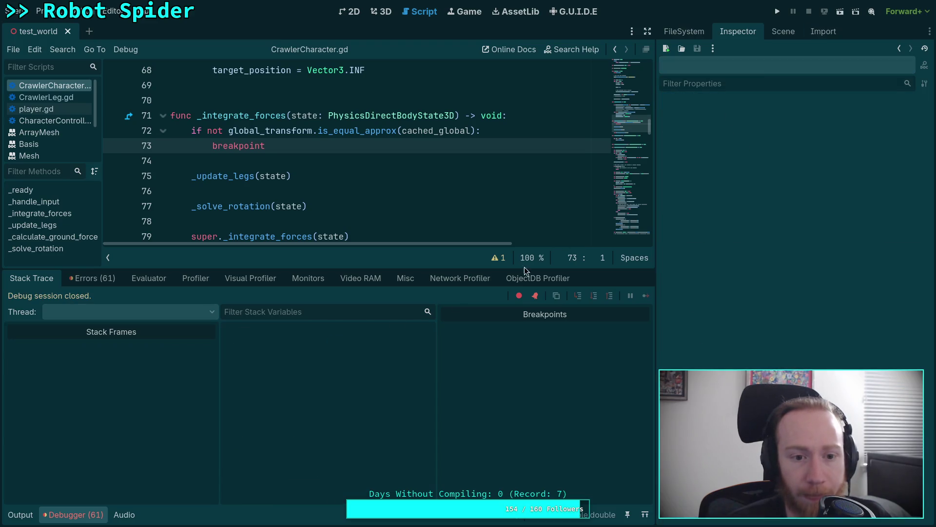
# Delete the cached_global breakpoint check (lines 72–73) from _integrate_forces
pyautogui.click(73, 515)
pyautogui.scroll(3, 293, 273)
pyautogui.click(298, 282)
pyautogui.moveTo(298, 282); pyautogui.dragTo(76, 268)
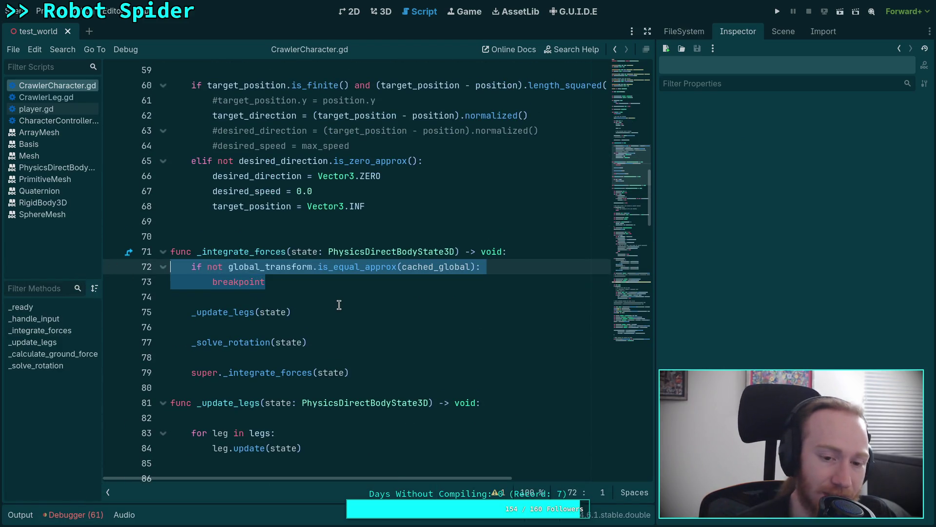
pyautogui.press('Delete')
pyautogui.press('Delete')
pyautogui.press('Delete')
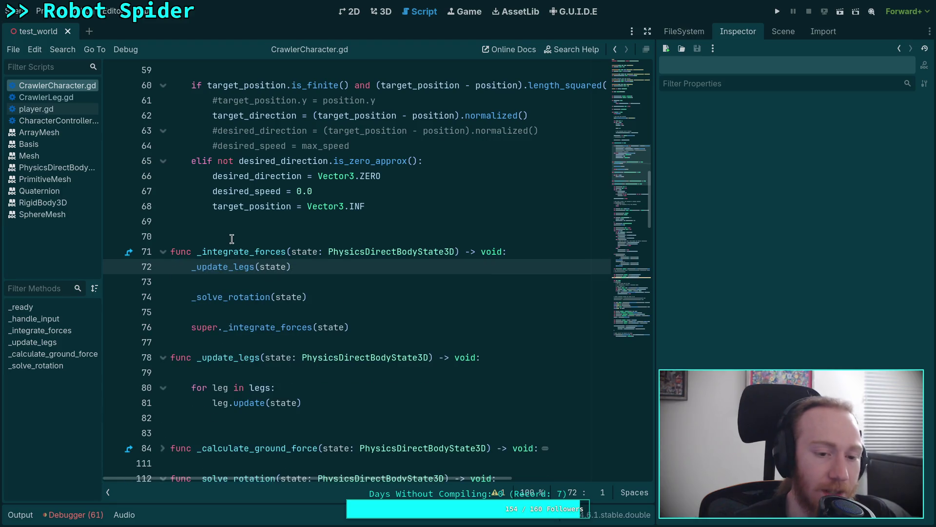
pyautogui.press('Return')
pyautogui.press('Up')
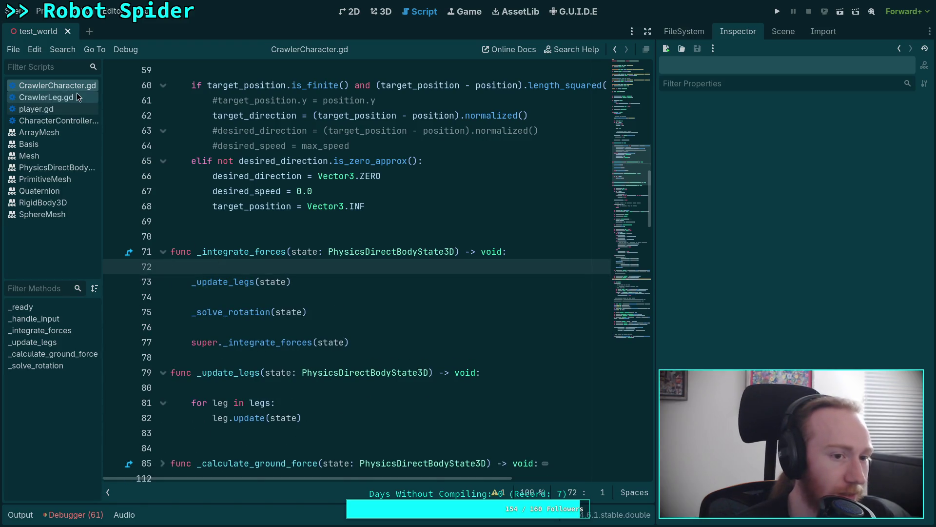
# Open CrawlerLeg.gd and examine the state.transform.basis expression on line 120
pyautogui.click(77, 97)
pyautogui.moveTo(649, 358); pyautogui.dragTo(734, 357)
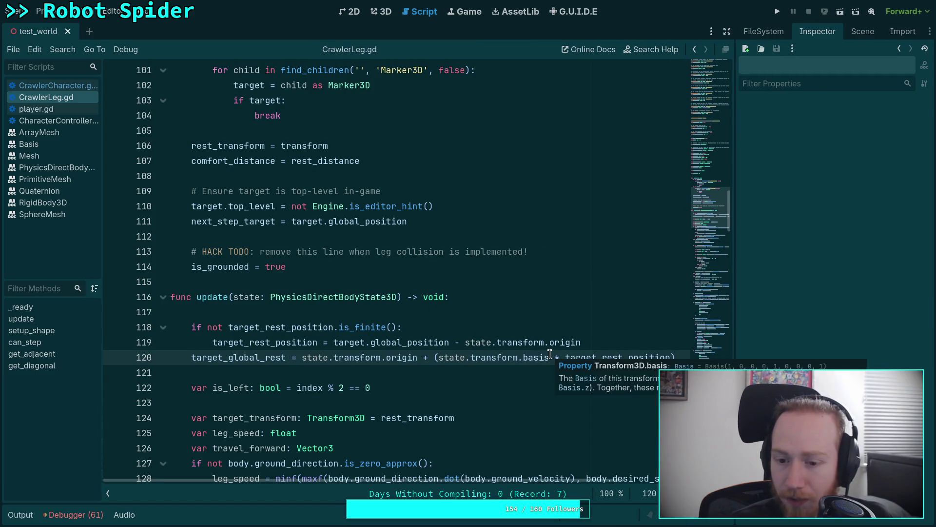
pyautogui.moveTo(550, 354); pyautogui.dragTo(435, 353)
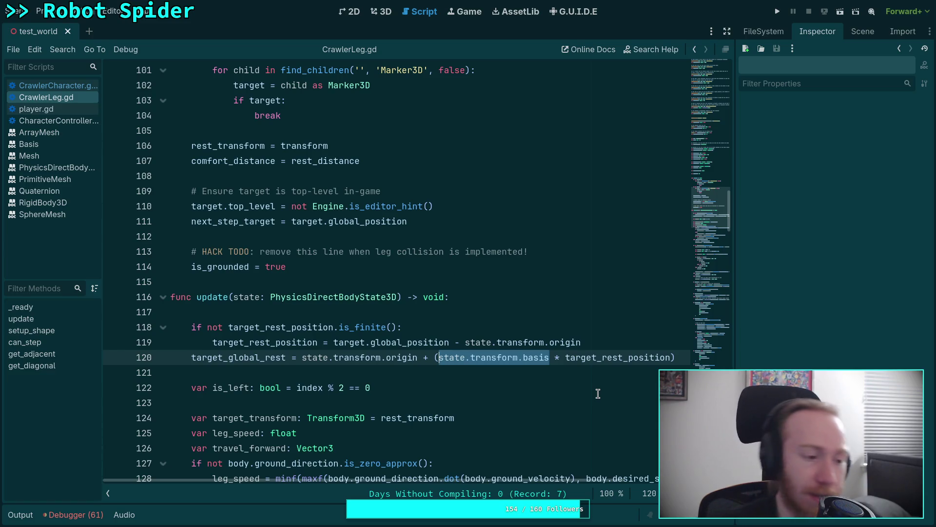
pyautogui.click(403, 367)
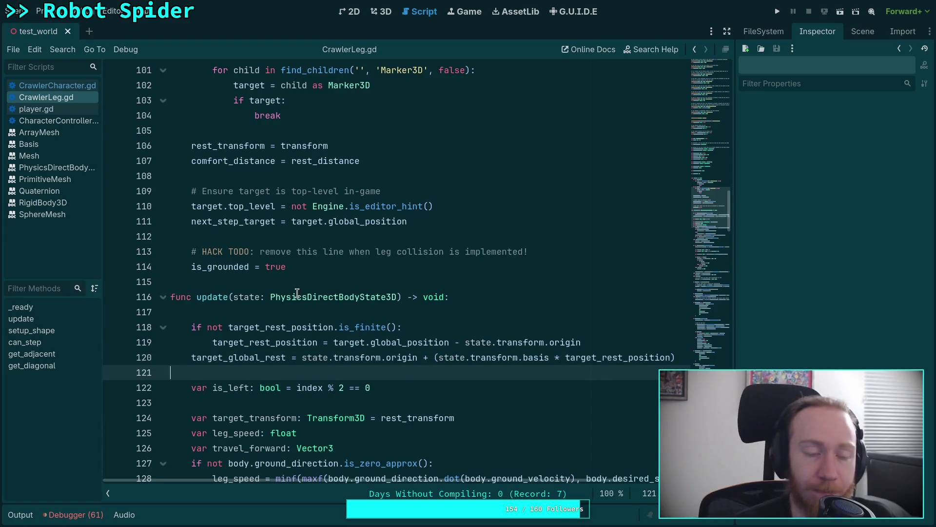
# In CrawlerCharacter.gd, remove the cached_global = global_transform line from _ready
pyautogui.click(57, 88)
pyautogui.scroll(-20, 350, 231)
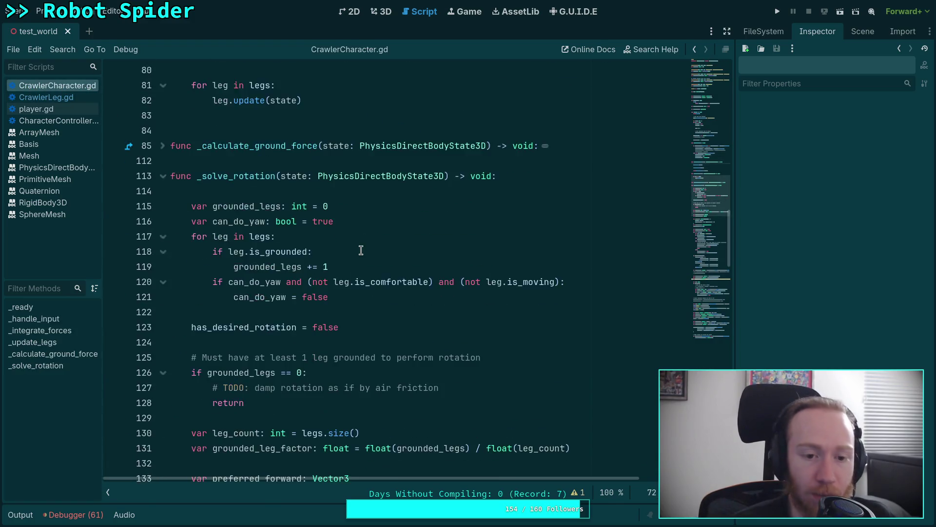
pyautogui.click(284, 296)
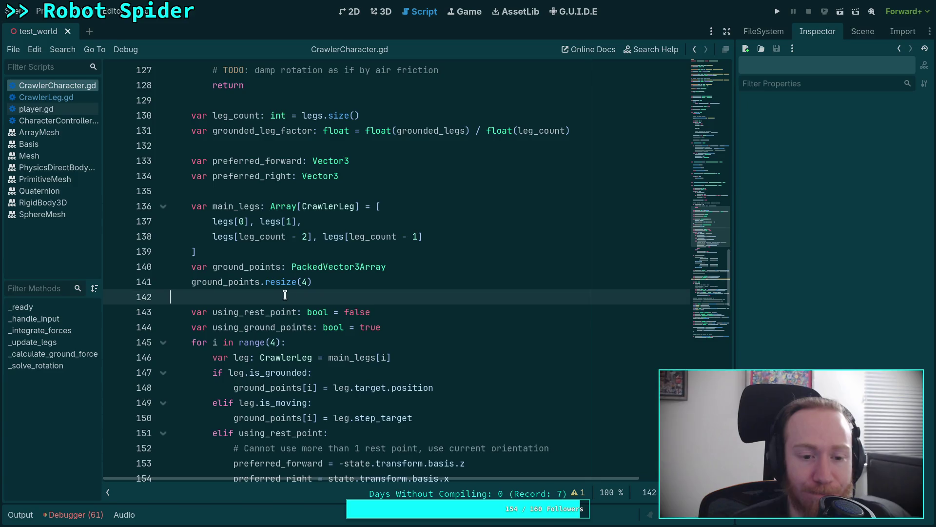
pyautogui.scroll(-6, 387, 289)
pyautogui.scroll(-5, 609, 215)
pyautogui.scroll(11, 591, 223)
pyautogui.scroll(20, 307, 174)
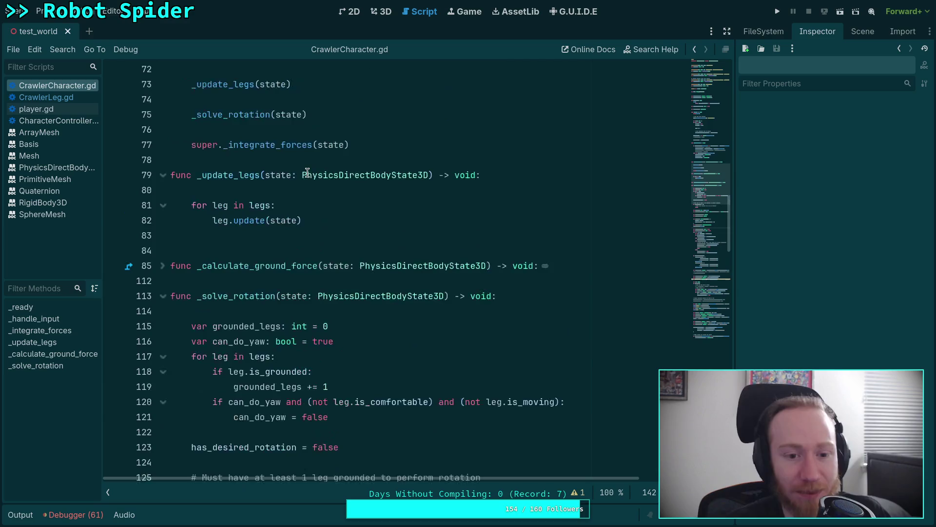
pyautogui.scroll(2, 341, 342)
pyautogui.click(374, 461)
pyautogui.hotkey('ctrl', 'x')
# Delete the var cached_global declaration and its leftover blank line
pyautogui.scroll(5, 317, 302)
pyautogui.click(272, 372)
pyautogui.moveTo(359, 356); pyautogui.dragTo(365, 372)
pyautogui.press('BackSpace')
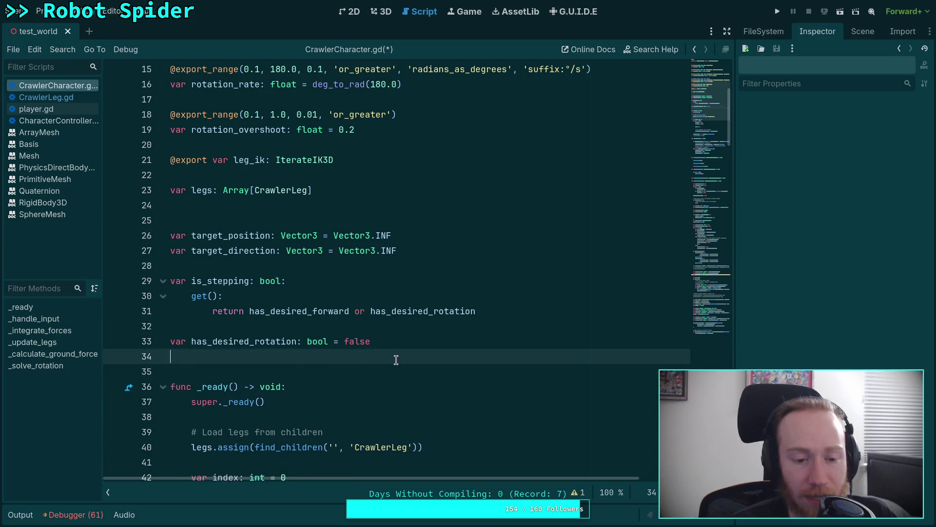
pyautogui.press('Up')
pyautogui.scroll(-14, 393, 360)
pyautogui.scroll(-20, 458, 358)
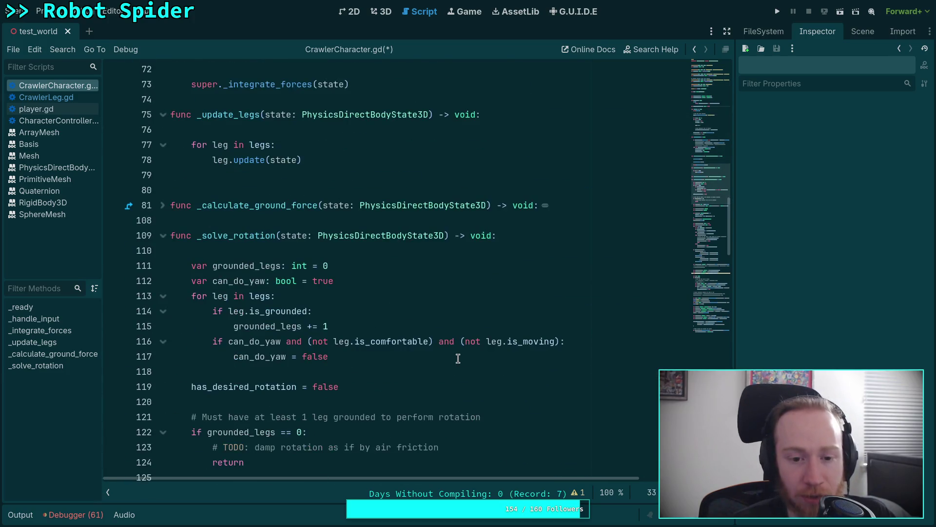
pyautogui.scroll(-9, 458, 359)
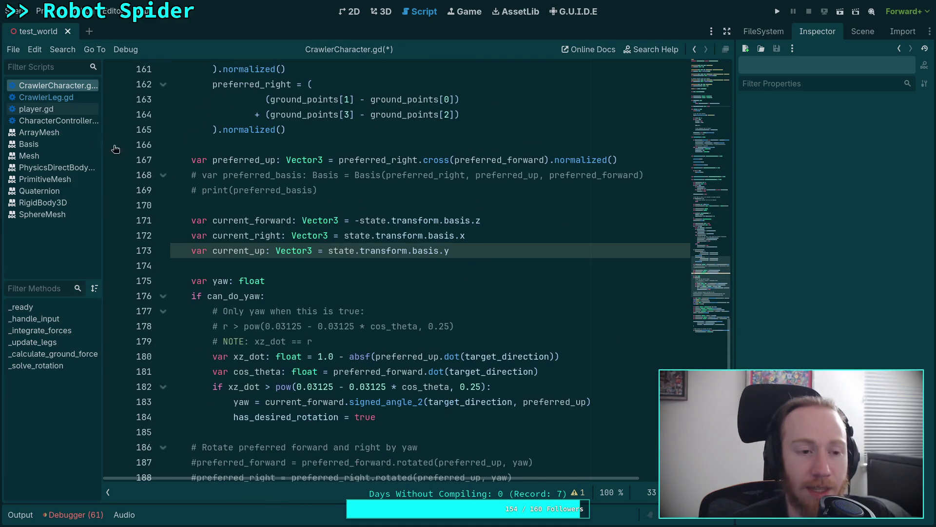
# Review the line 120 target_global_rest formula in CrawlerLeg.gd, then return to CrawlerCharacter.gd
pyautogui.click(77, 99)
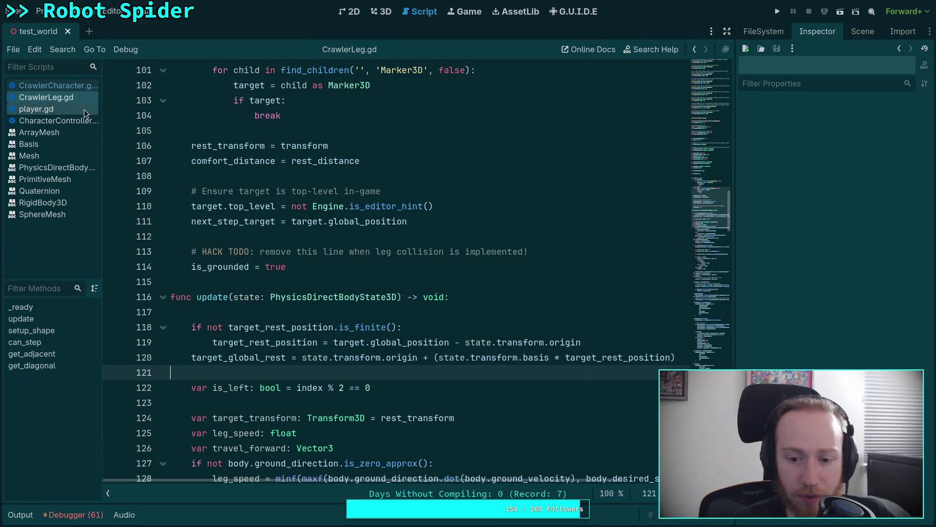
pyautogui.moveTo(435, 357)
pyautogui.mouseDown()
pyautogui.moveTo(520, 360)
pyautogui.moveTo(439, 359)
pyautogui.mouseUp()
pyautogui.click(552, 359)
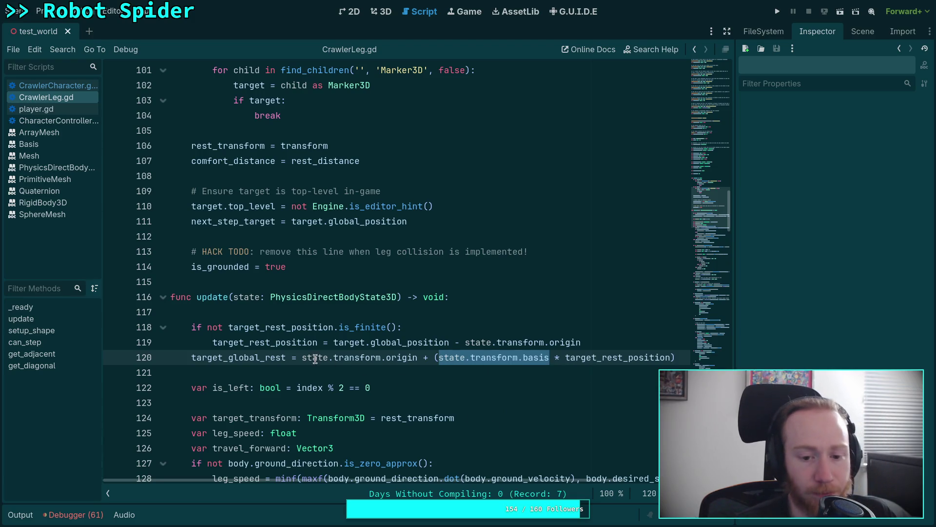
pyautogui.moveTo(303, 360); pyautogui.dragTo(549, 360)
pyautogui.click(436, 358)
pyautogui.click(547, 361)
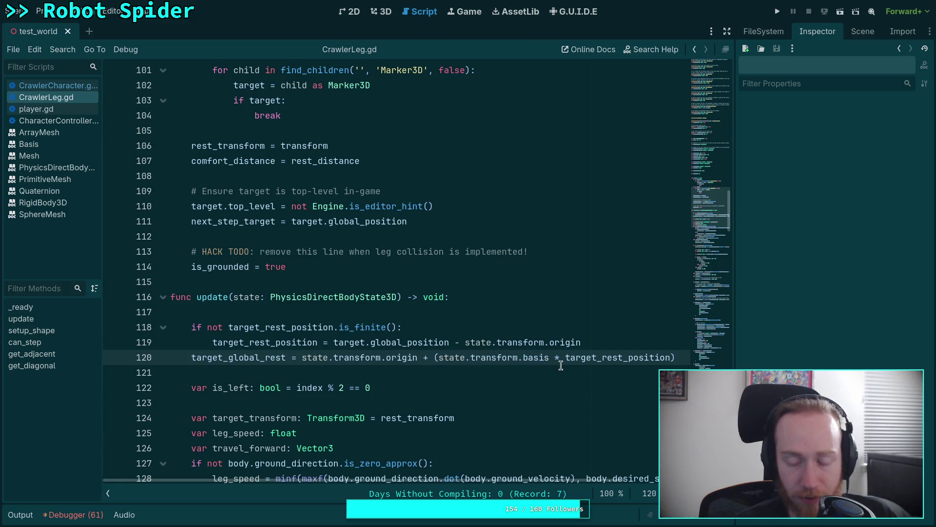
pyautogui.click(78, 87)
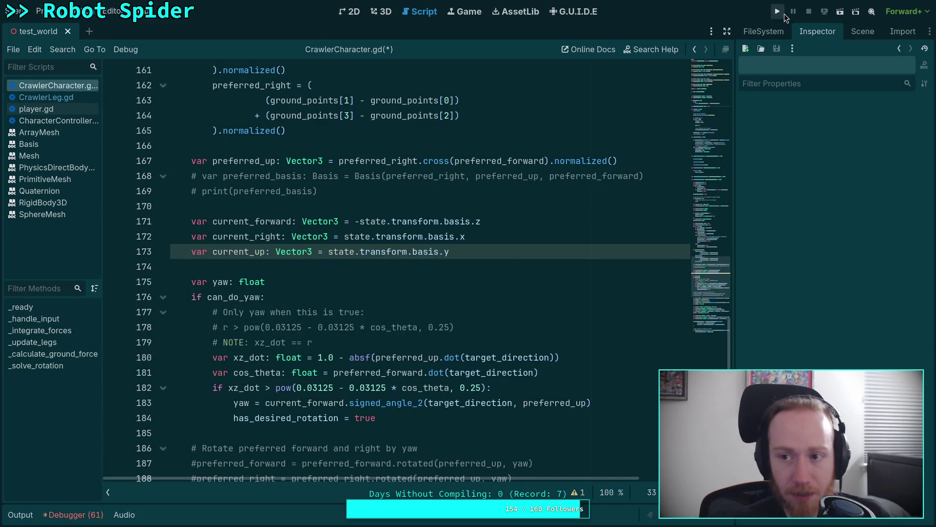
# Run the game, walk the spider forward with W, stop it, and select CrawlerBot in 3D
pyautogui.press('F5')
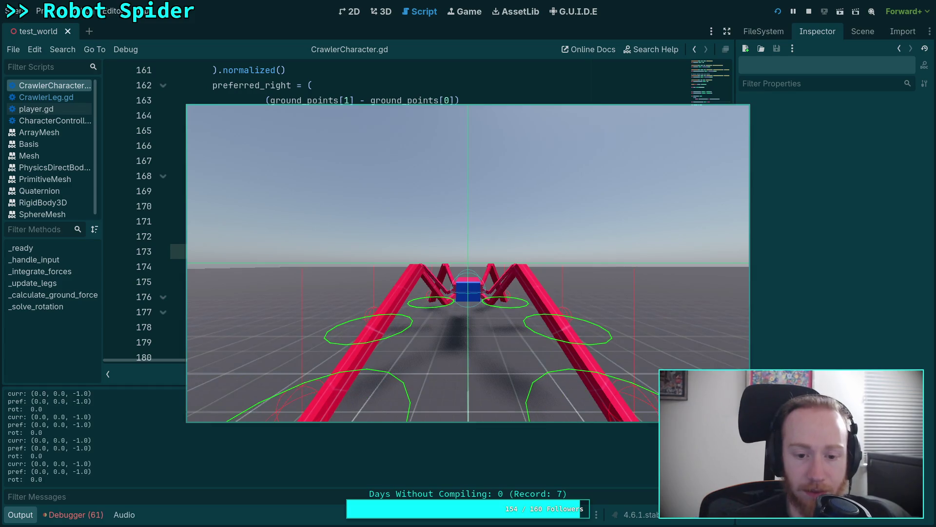
pyautogui.press('w')
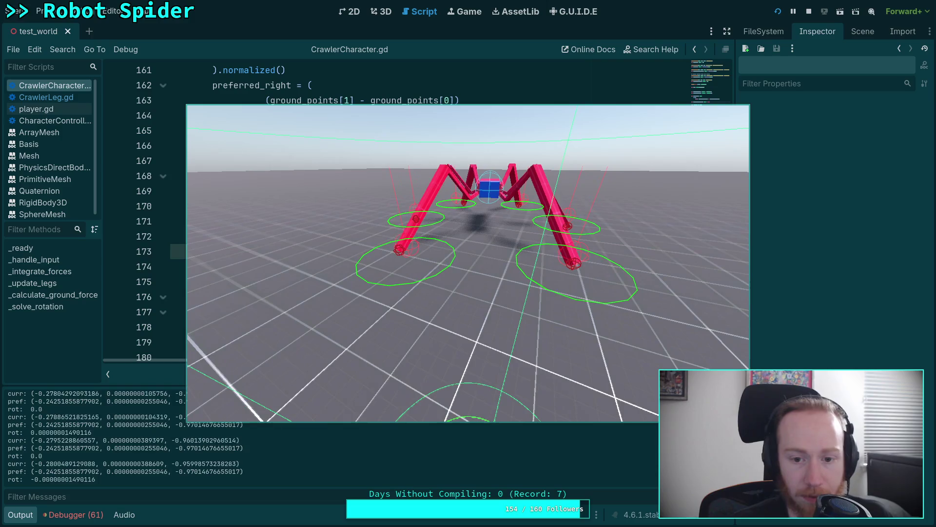
pyautogui.press('F8')
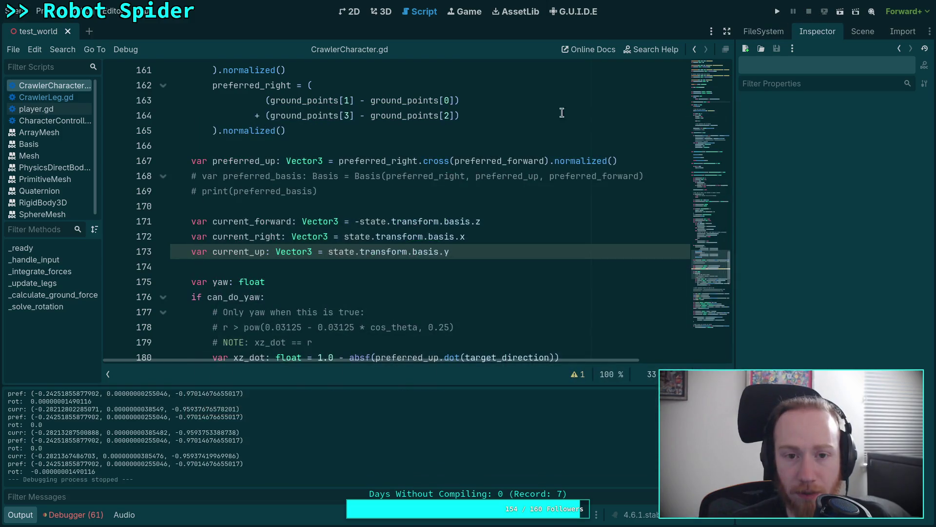
pyautogui.click(390, 19)
pyautogui.click(365, 202)
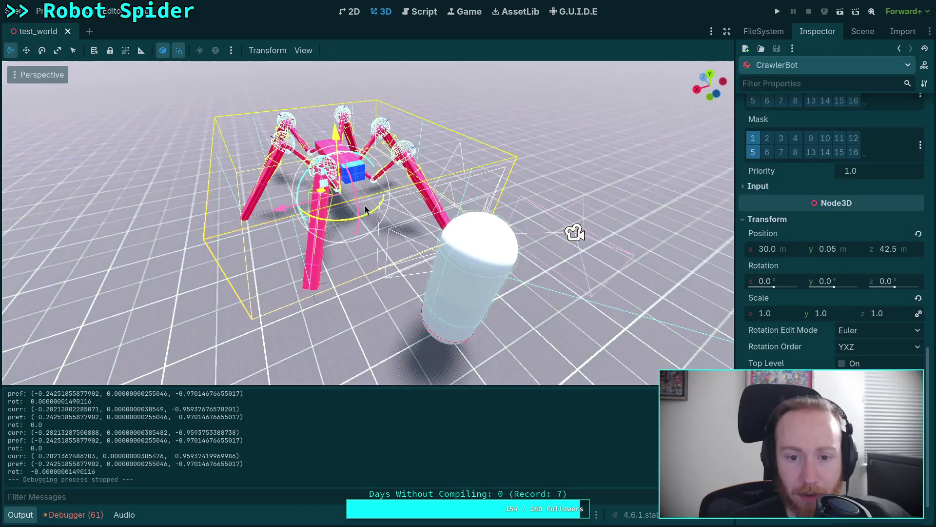
# Turn CrawlerBot 45° about its vertical axis, save the scene, and test-run the game
pyautogui.moveTo(340, 221); pyautogui.dragTo(359, 218)
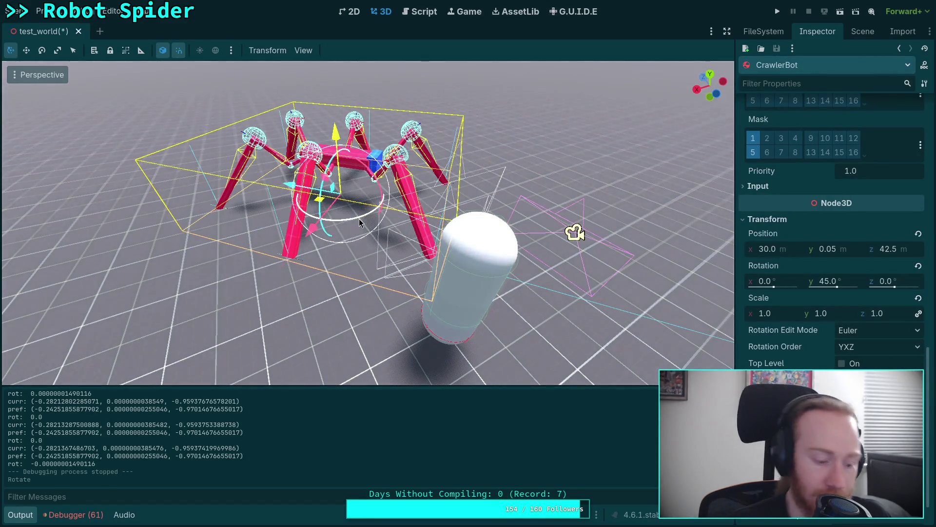
pyautogui.hotkey('ctrl', 's')
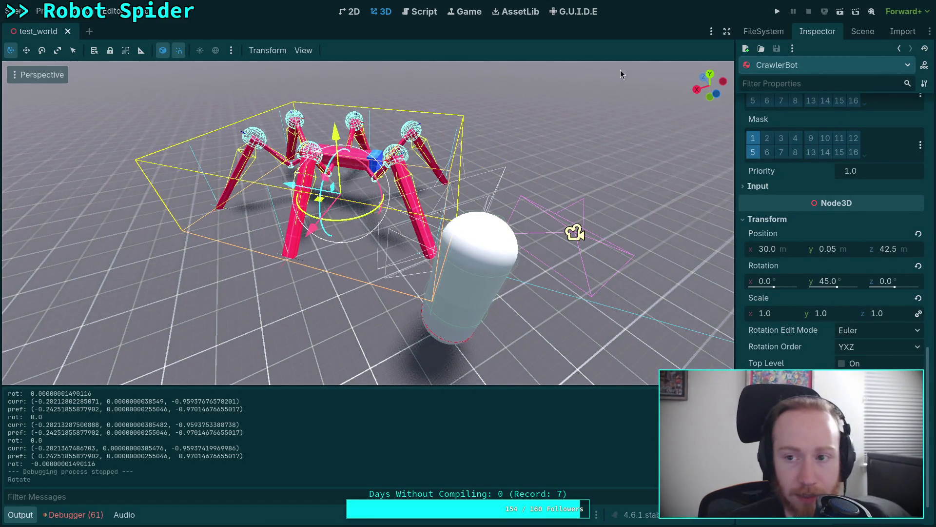
pyautogui.click(778, 12)
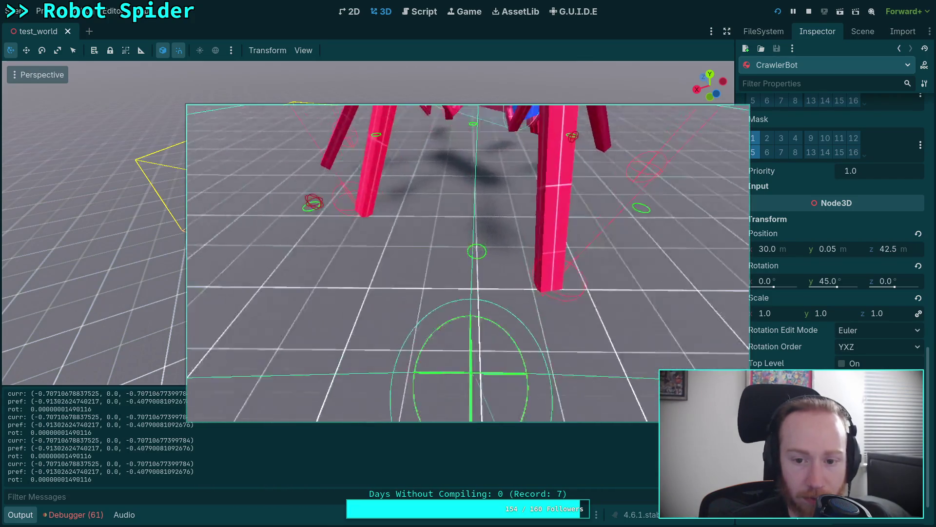
pyautogui.press('F8')
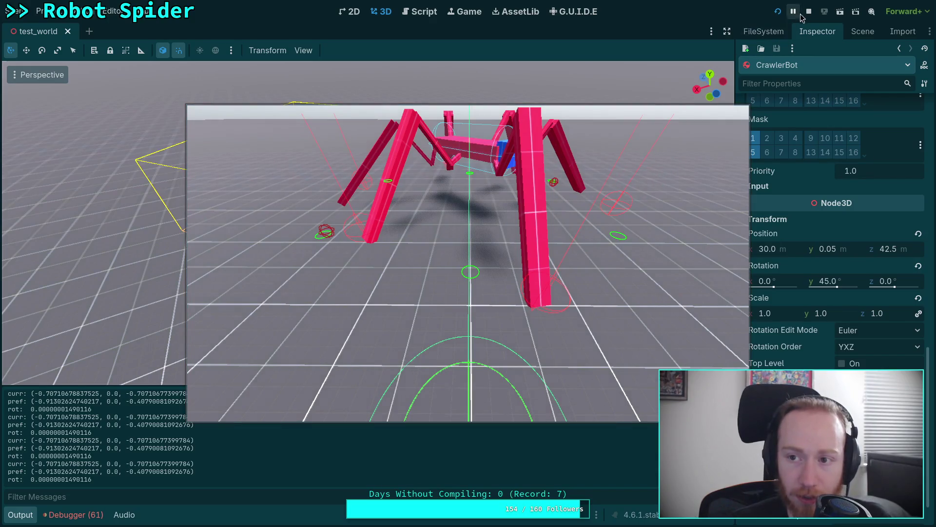
# Rotate CrawlerBot further to 60° about Y, rerun and stop the game, then return to the script
pyautogui.moveTo(613, 123); pyautogui.dragTo(585, 200)
pyautogui.moveTo(359, 211); pyautogui.dragTo(405, 216)
pyautogui.press('F5')
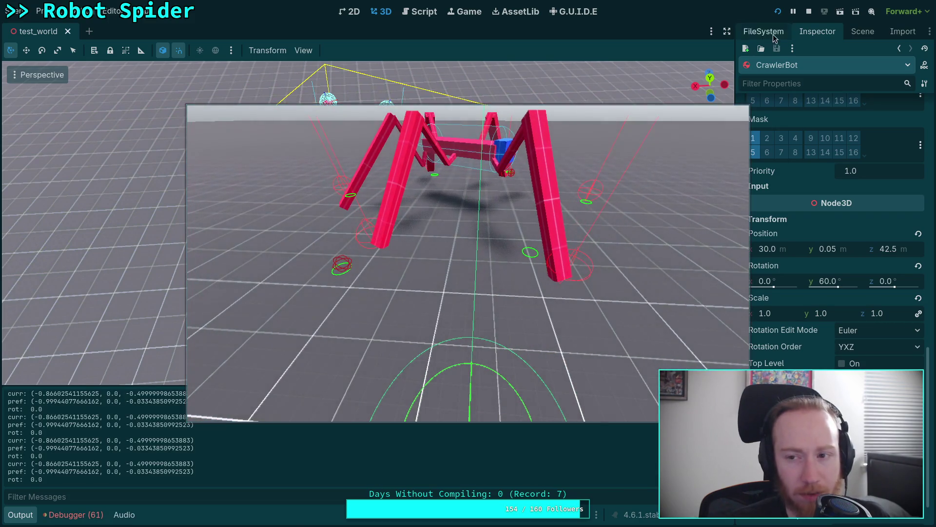
pyautogui.click(810, 12)
pyautogui.click(422, 11)
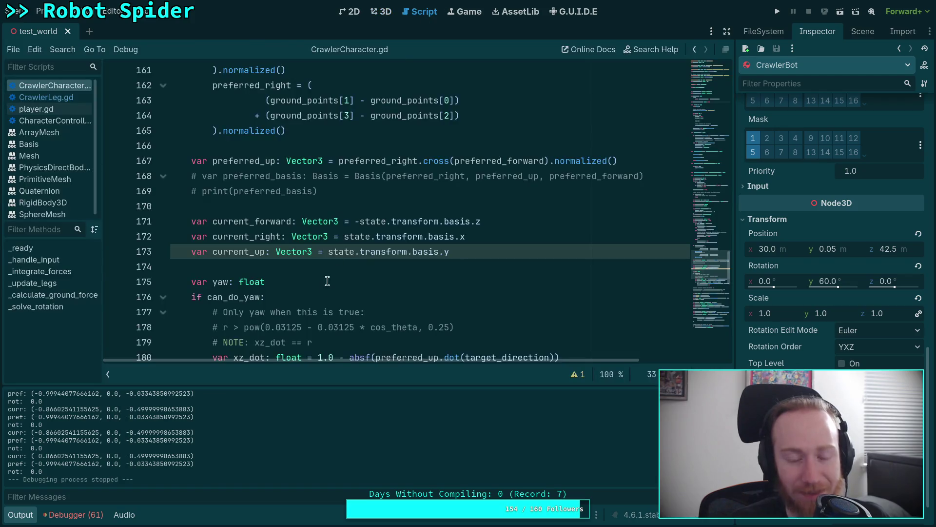
# Collapse the Output panel and open CrawlerLeg.gd, scrolled to func update and line 120
pyautogui.click(20, 515)
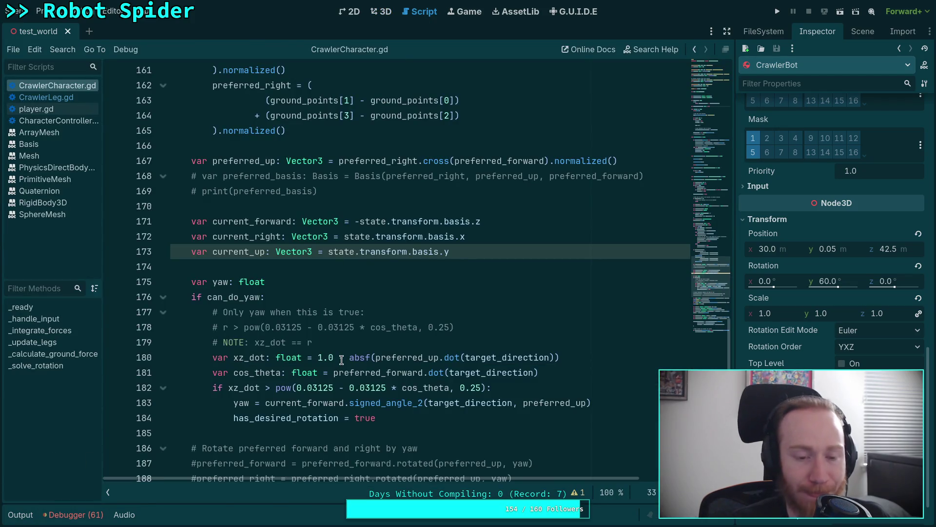
pyautogui.click(68, 99)
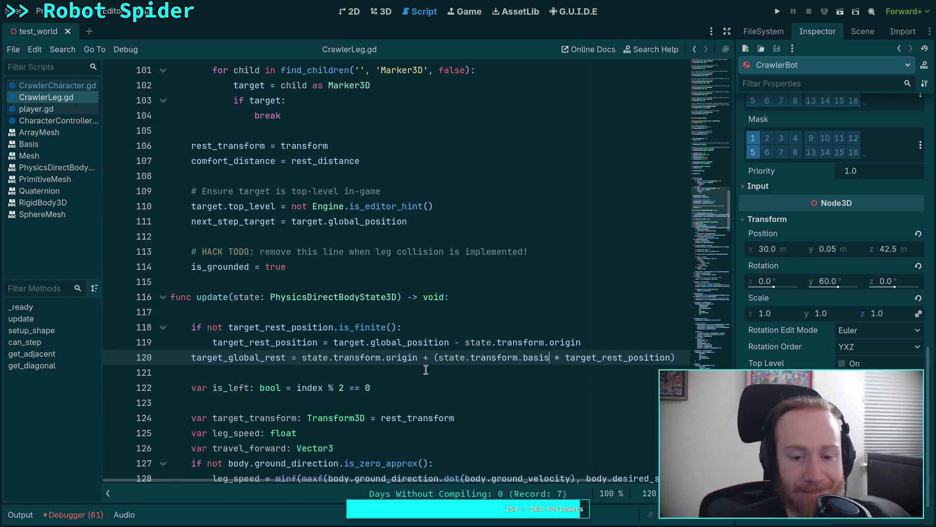
pyautogui.scroll(-2, 426, 369)
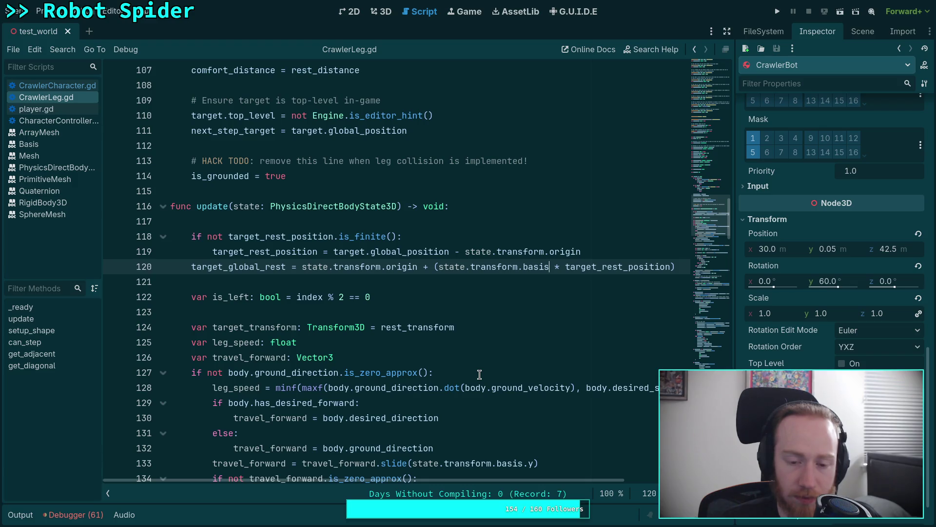
# Breakpoint line 120 of CrawlerLeg.gd, run until it pauses, and inspect the physics state object
pyautogui.click(113, 269)
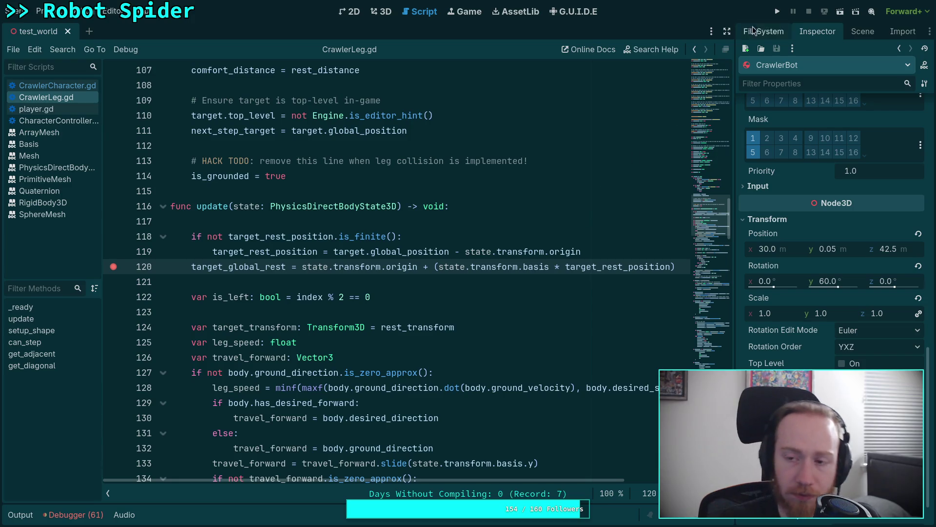
pyautogui.click(778, 12)
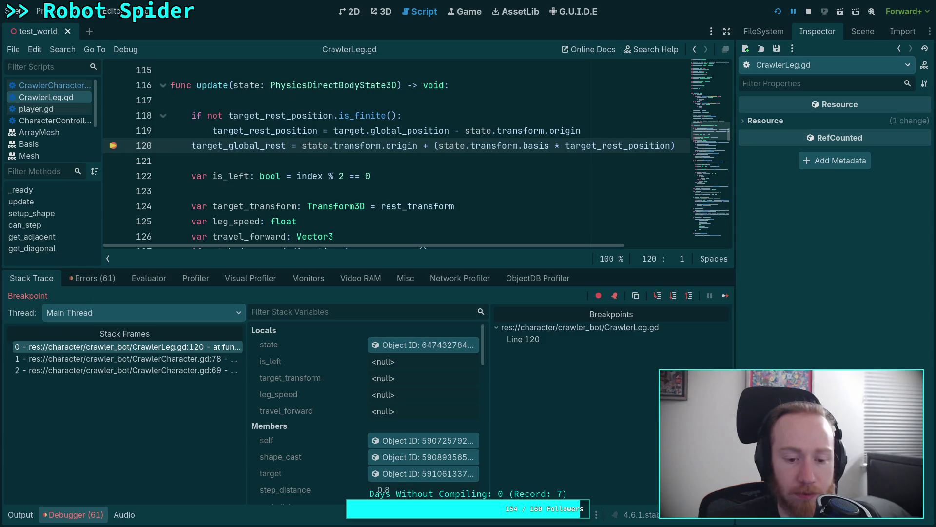
pyautogui.click(381, 344)
pyautogui.scroll(-5, 836, 341)
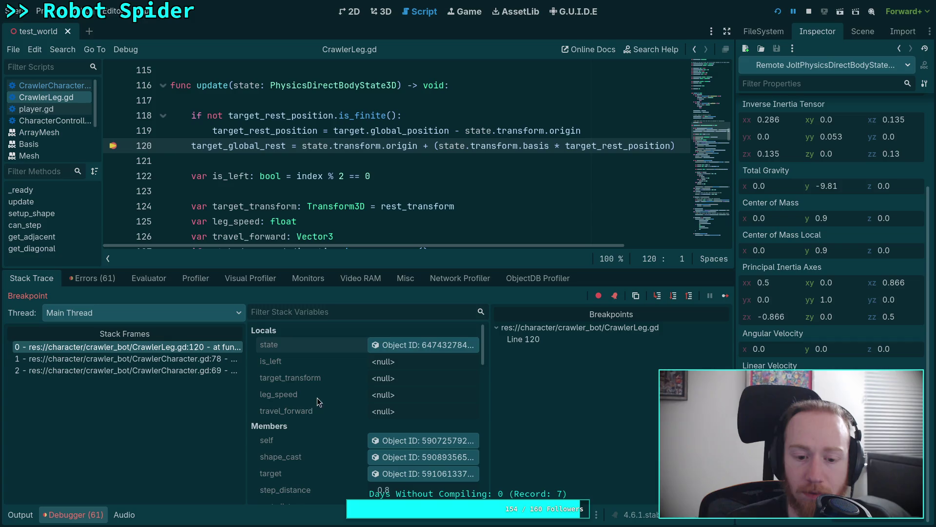
pyautogui.scroll(-3, 347, 431)
pyautogui.scroll(-5, 349, 427)
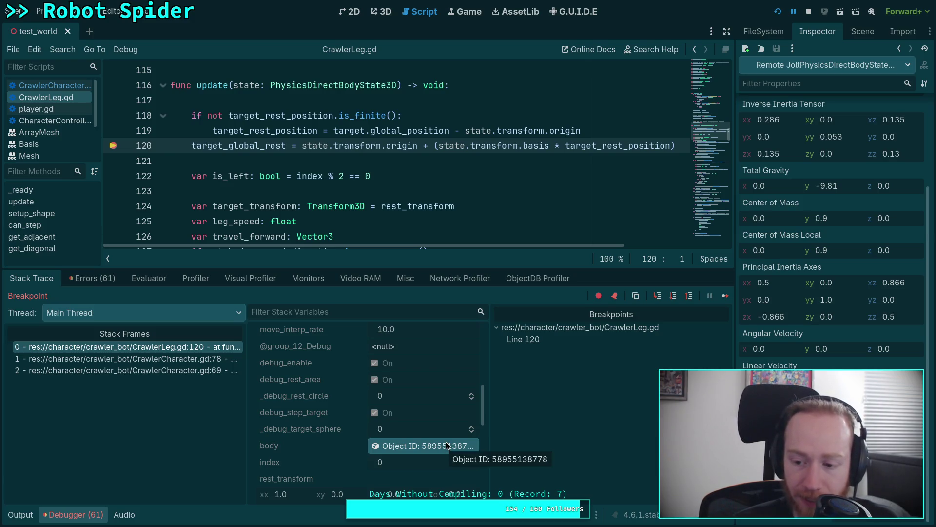
# Inspect the paused CrawlerBot body and set its Rotation Edit Mode to Basis
pyautogui.click(447, 445)
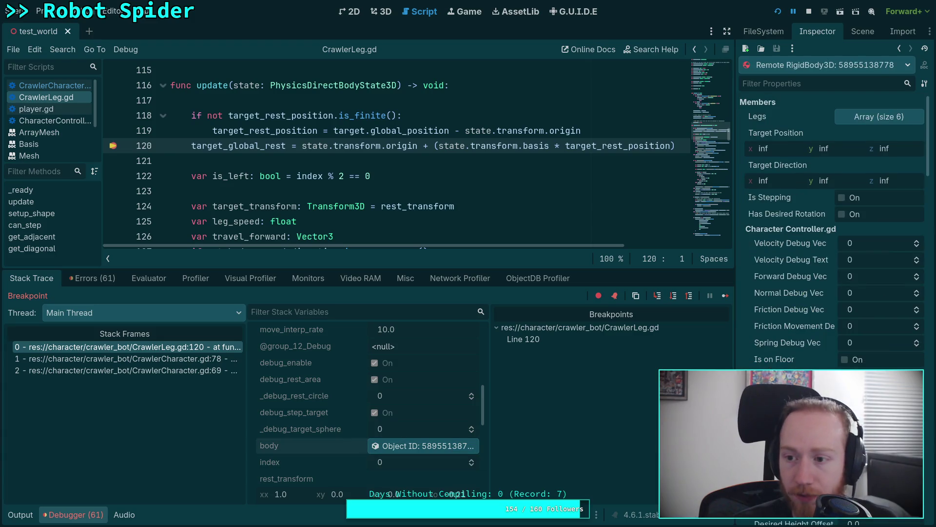
pyautogui.scroll(-15, 803, 339)
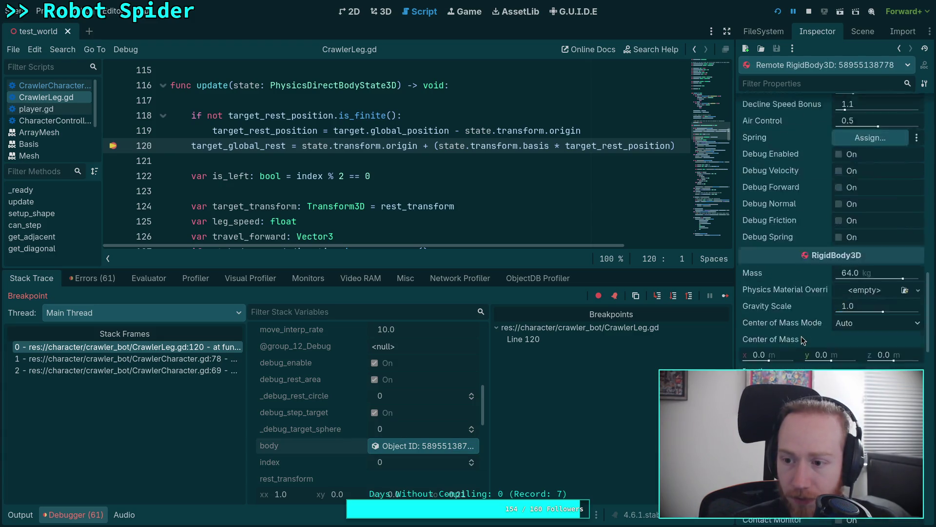
pyautogui.scroll(-10, 802, 339)
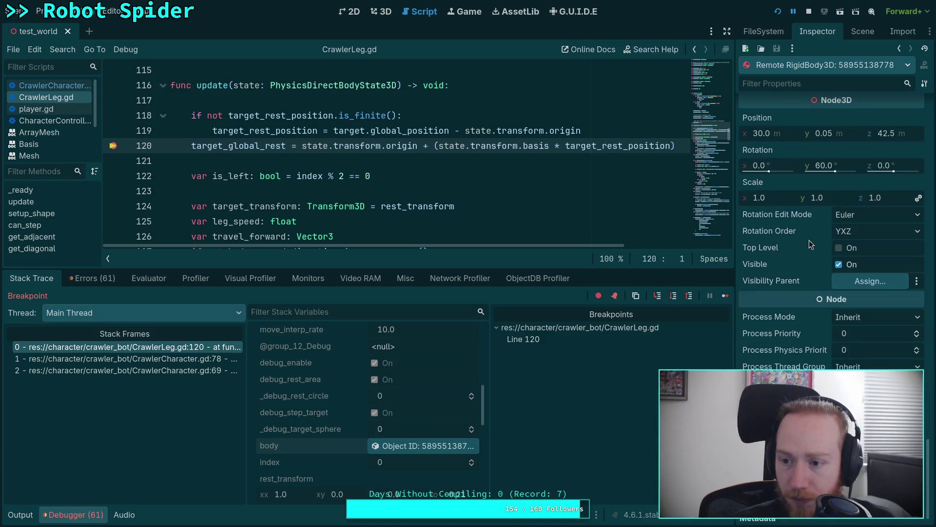
pyautogui.click(865, 215)
pyautogui.click(867, 259)
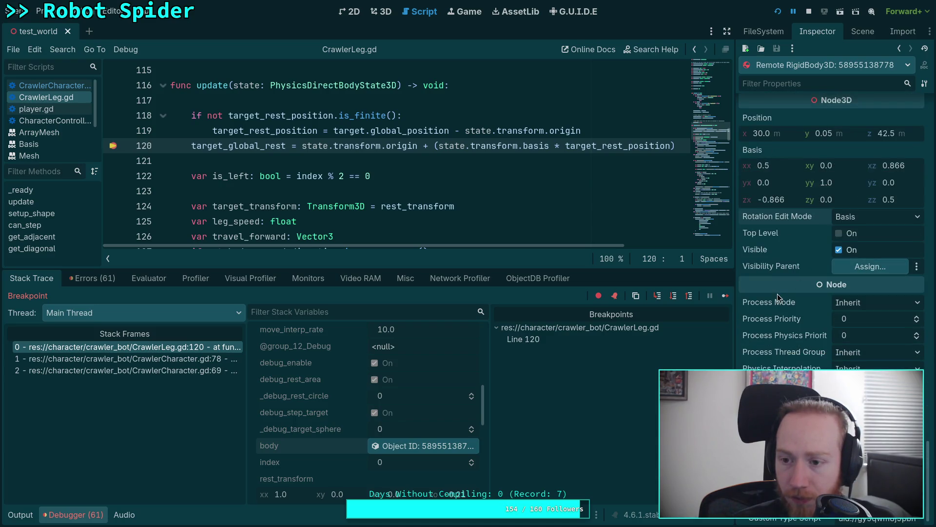
pyautogui.scroll(2, 798, 313)
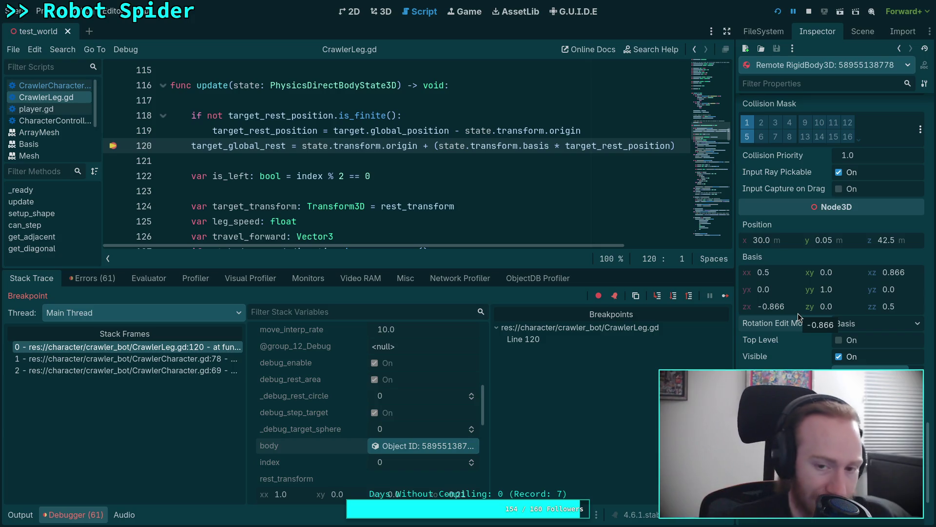
pyautogui.moveTo(549, 151)
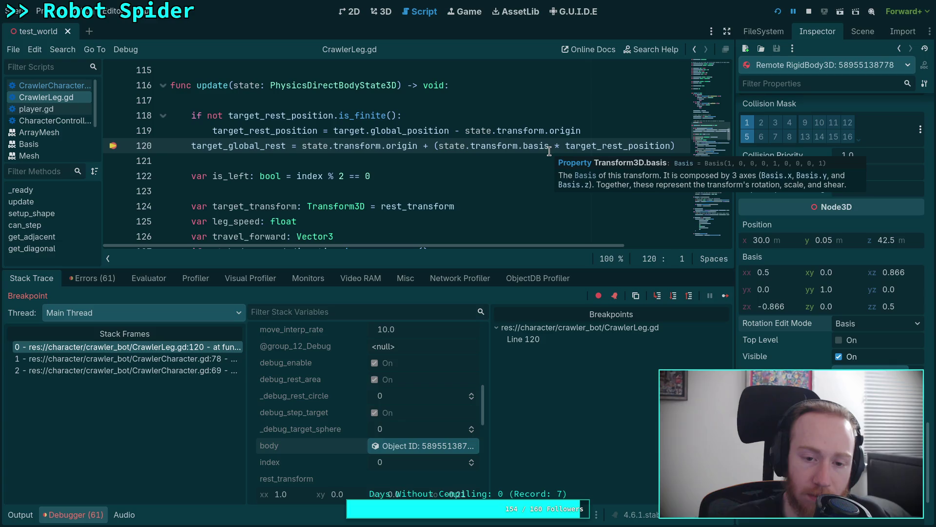
pyautogui.scroll(-3, 549, 152)
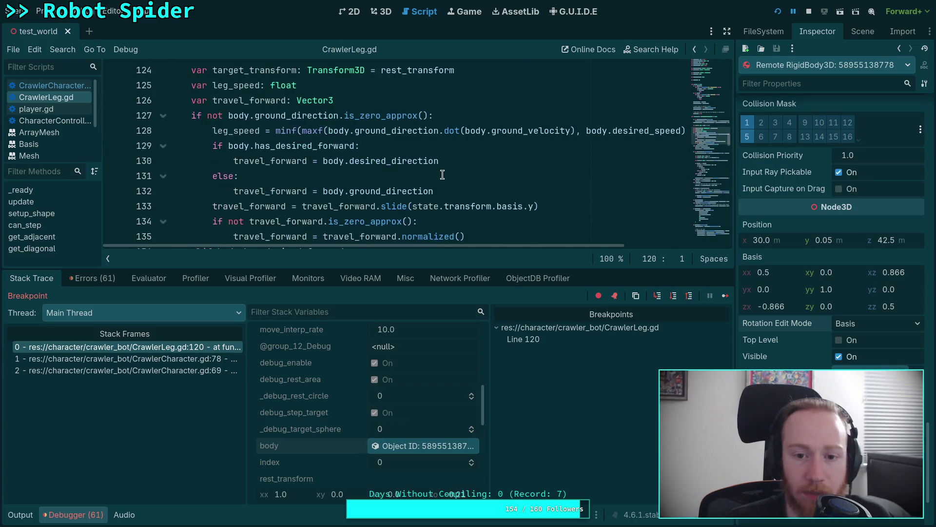
# Shrink the debugger, select target_global_rest on line 120, and scroll through the update function
pyautogui.scroll(2, 549, 152)
pyautogui.moveTo(228, 267); pyautogui.dragTo(235, 381)
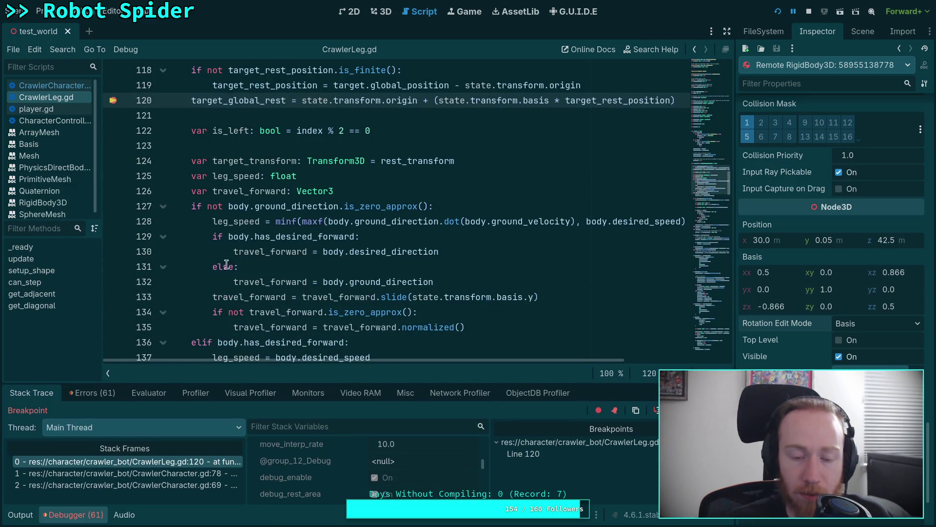
pyautogui.doubleClick(209, 101)
pyautogui.scroll(-15, 482, 251)
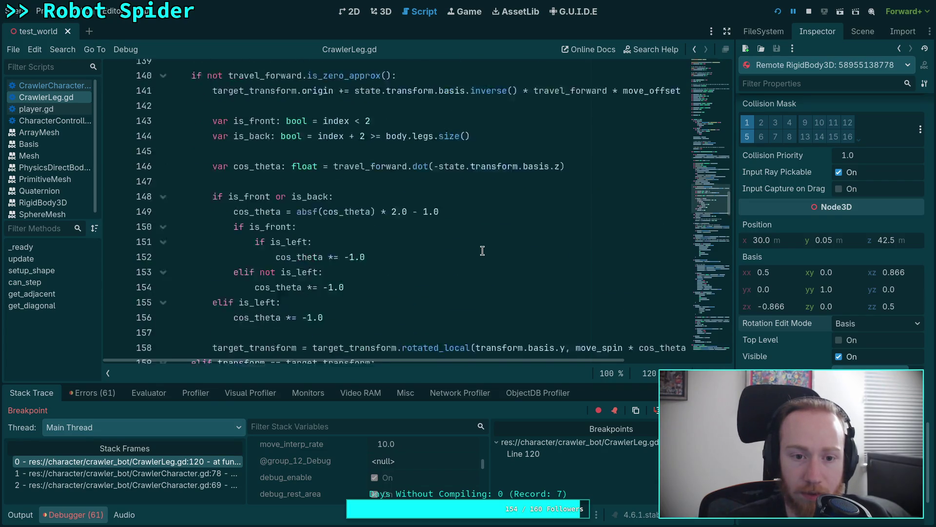
pyautogui.scroll(-5, 483, 251)
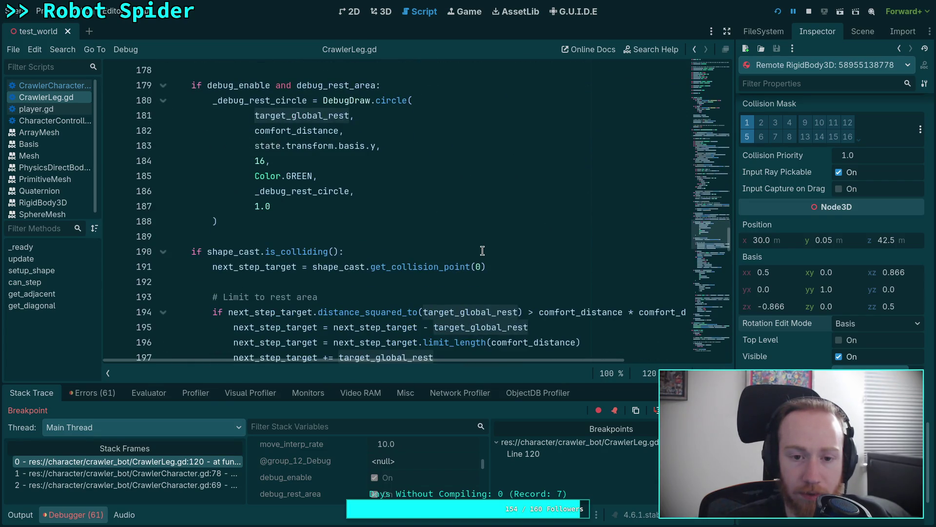
pyautogui.scroll(-4, 483, 250)
pyautogui.scroll(18, 483, 251)
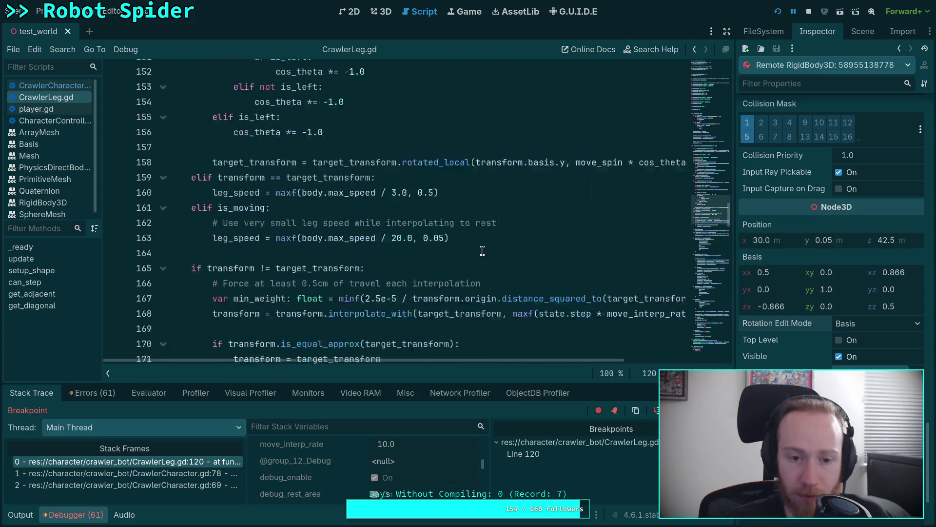
pyautogui.scroll(3, 482, 250)
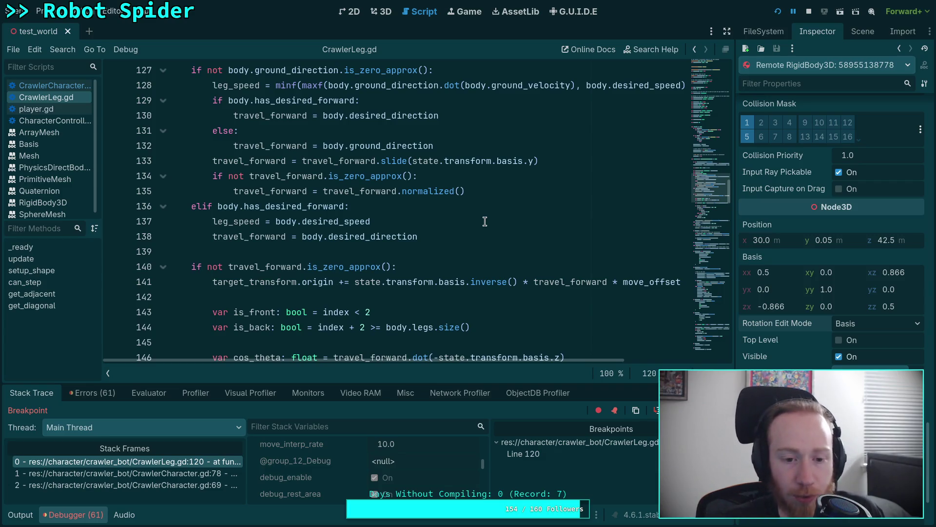
pyautogui.scroll(5, 484, 225)
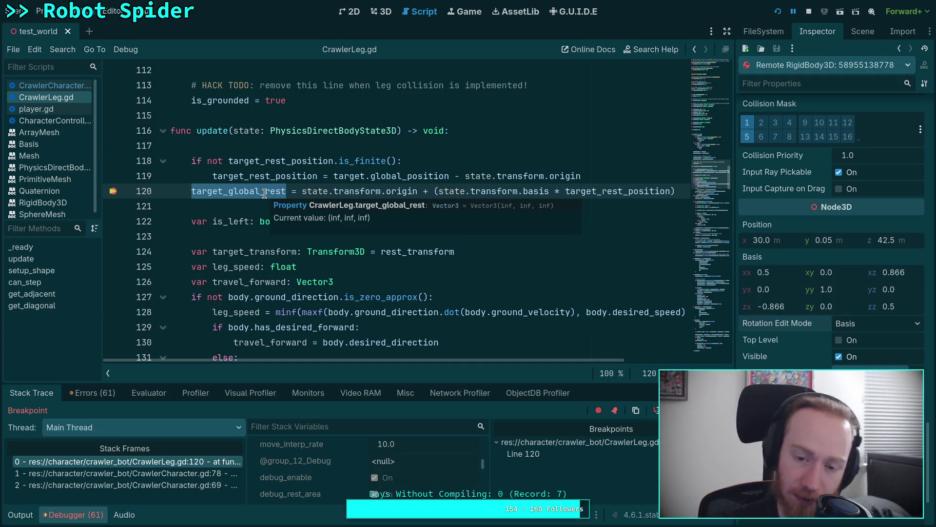
pyautogui.click(432, 205)
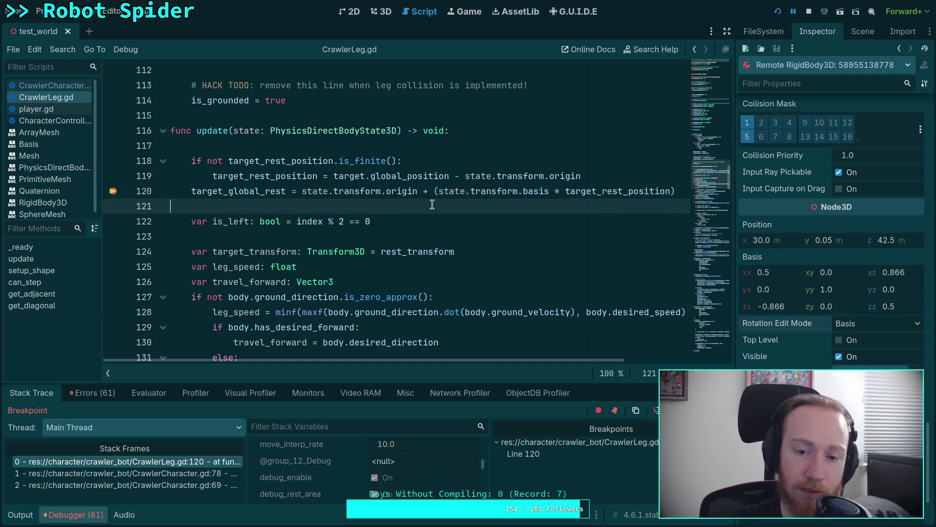
pyautogui.scroll(1, 433, 204)
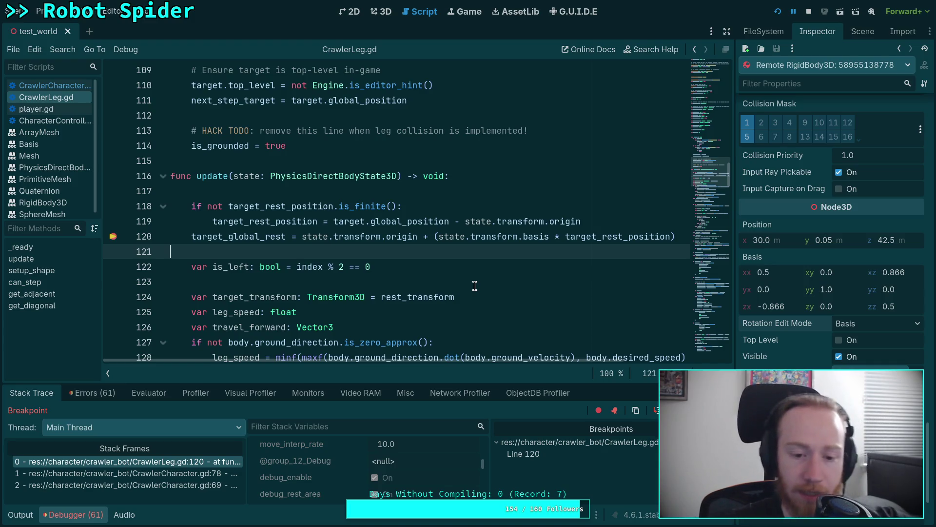
pyautogui.scroll(-1, 474, 285)
pyautogui.scroll(-3, 447, 327)
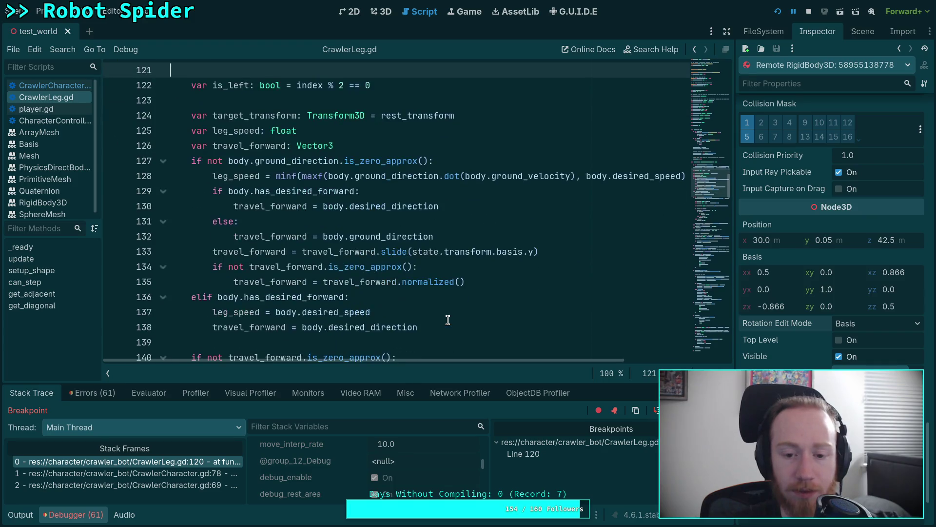
pyautogui.scroll(-2, 448, 317)
pyautogui.scroll(2, 448, 316)
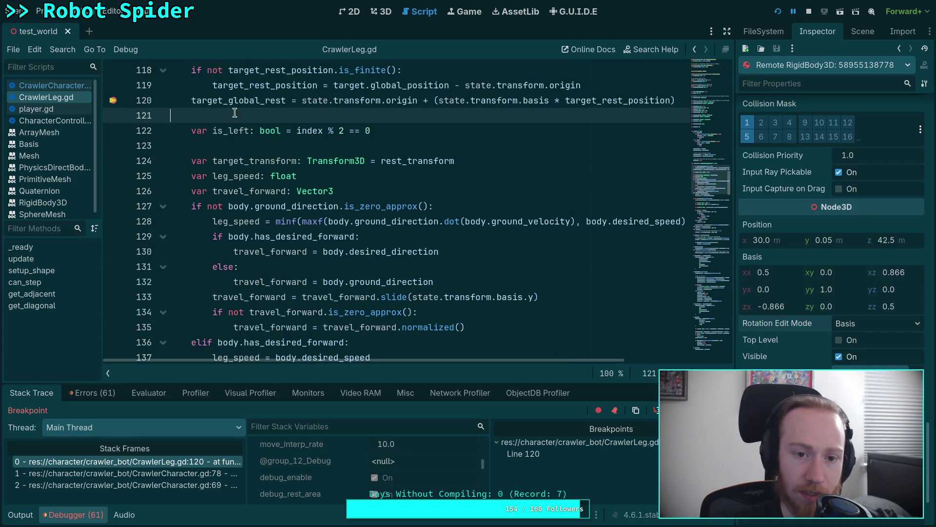
pyautogui.scroll(-5, 448, 222)
pyautogui.scroll(-13, 447, 222)
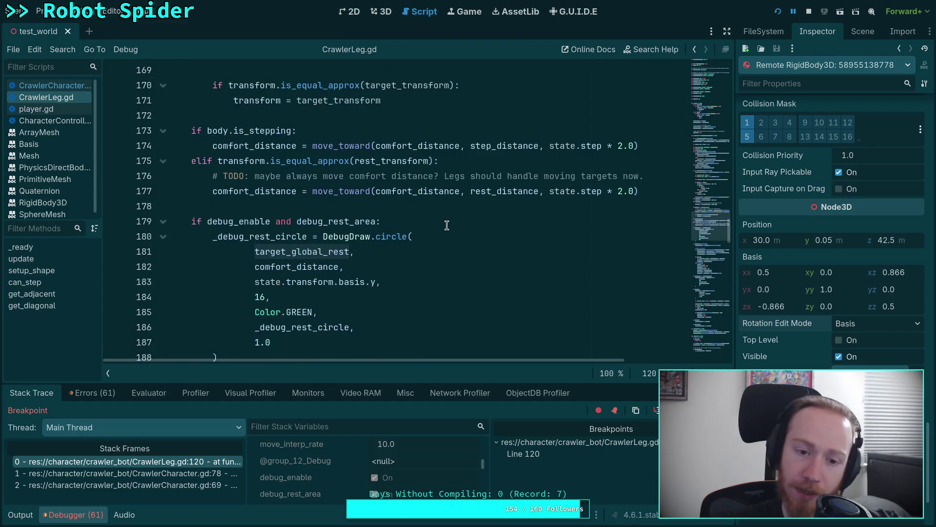
pyautogui.scroll(-14, 317, 224)
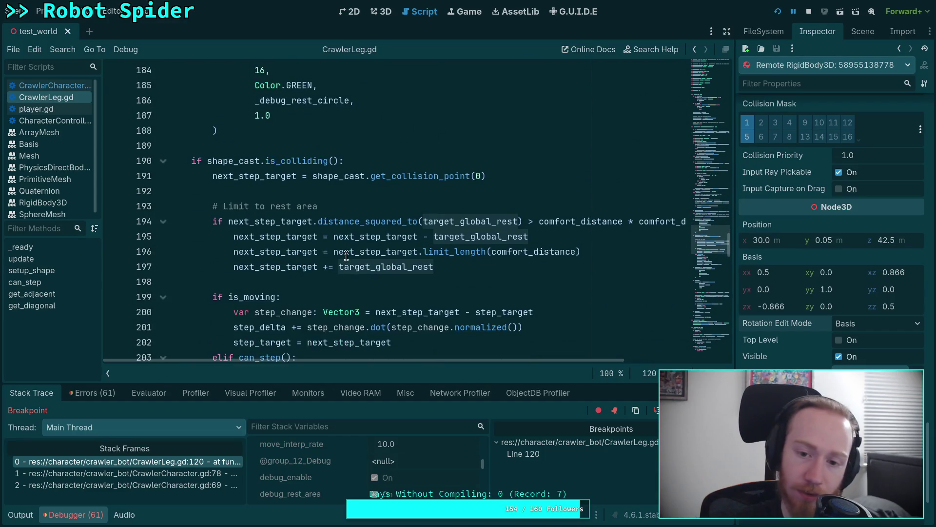
pyautogui.scroll(-9, 348, 244)
pyautogui.scroll(13, 347, 244)
pyautogui.scroll(20, 347, 244)
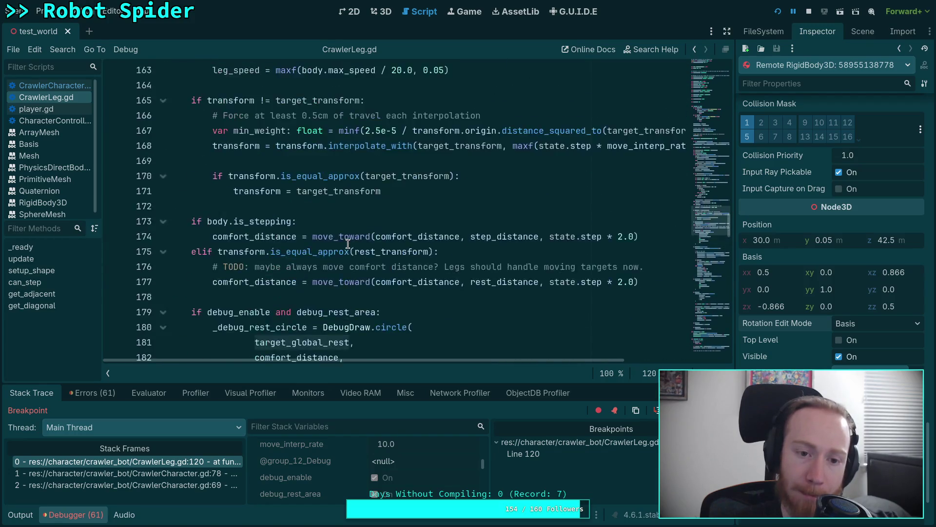
pyautogui.scroll(7, 347, 243)
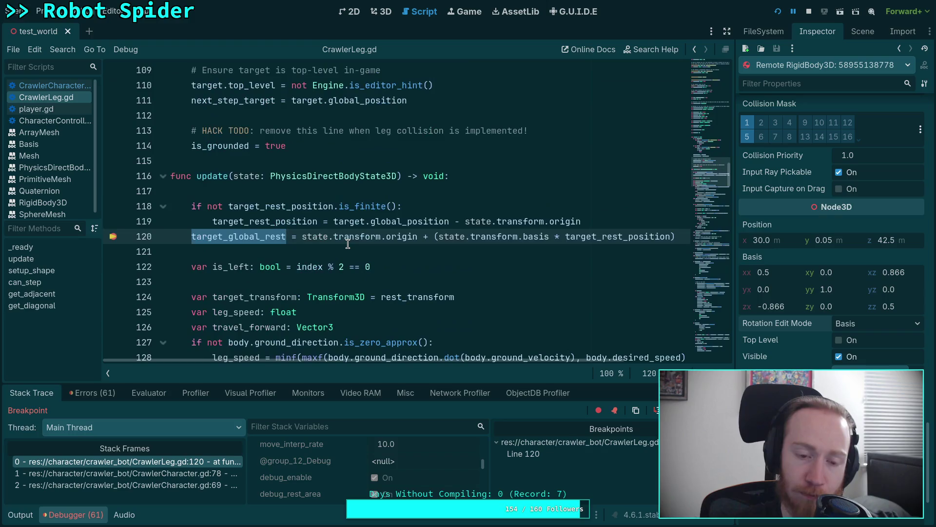
pyautogui.scroll(-20, 348, 244)
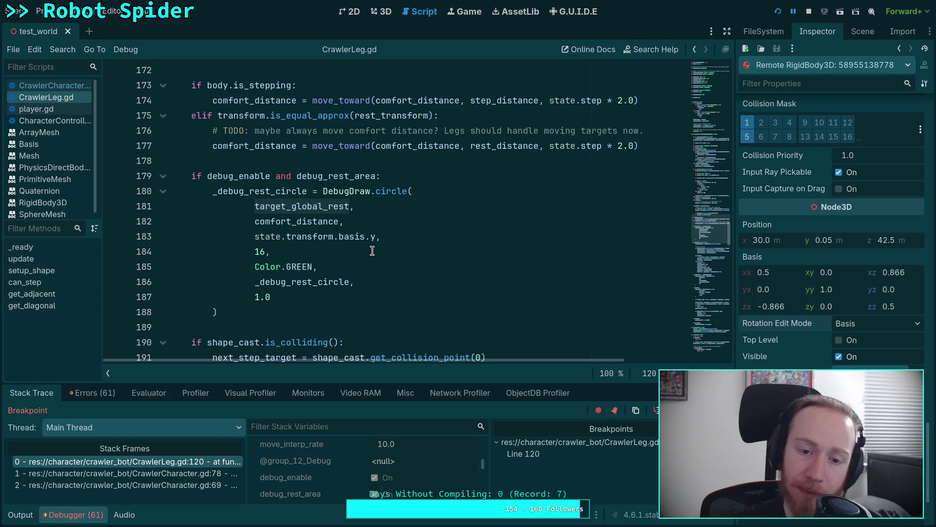
pyautogui.scroll(7, 372, 251)
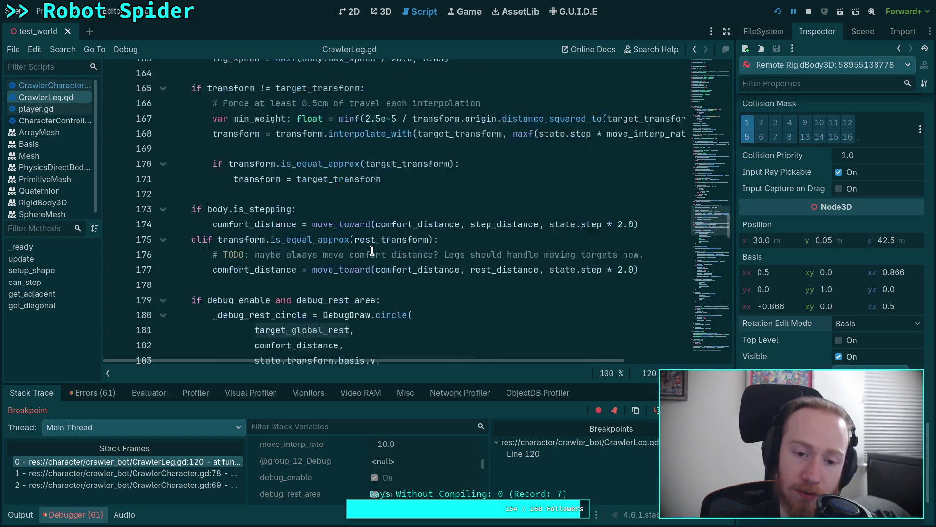
pyautogui.scroll(15, 373, 252)
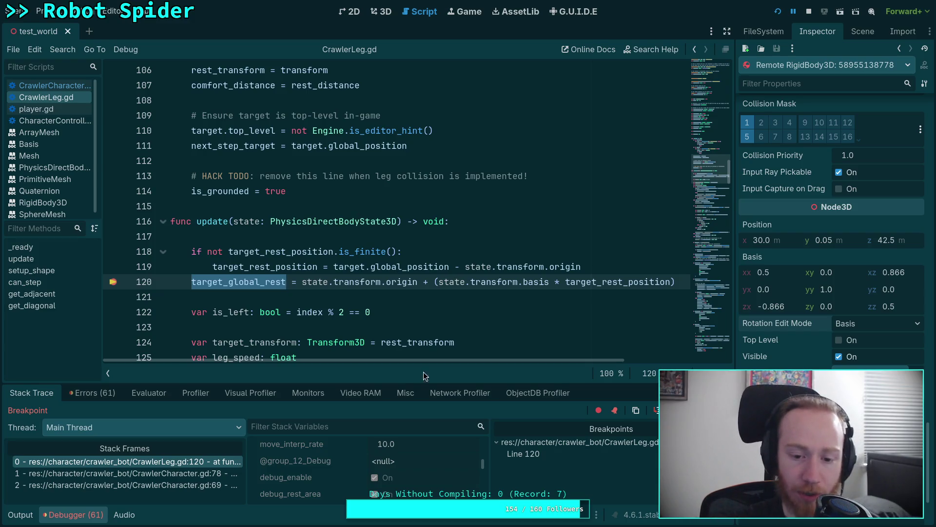
pyautogui.click(420, 399)
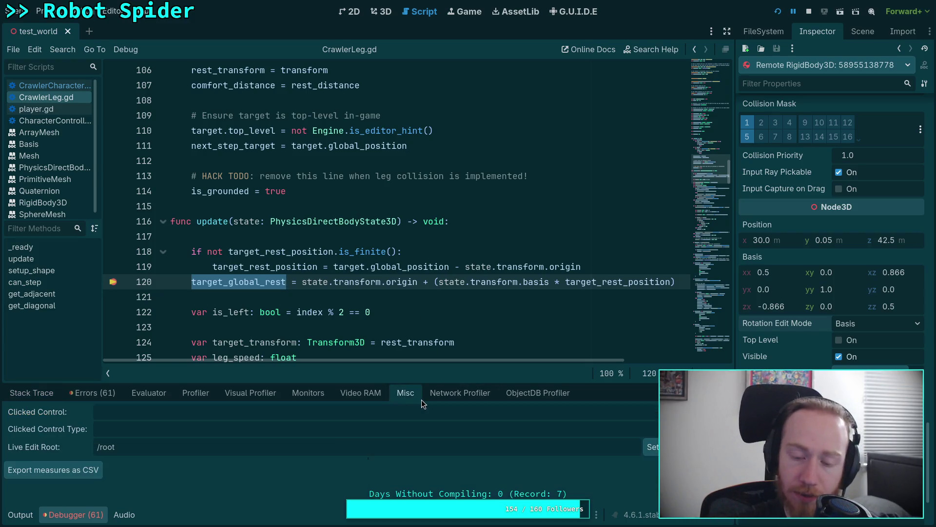
# Check the errors list, make the debugger taller, and scroll stack variables to target_global_rest (inf)
pyautogui.click(102, 394)
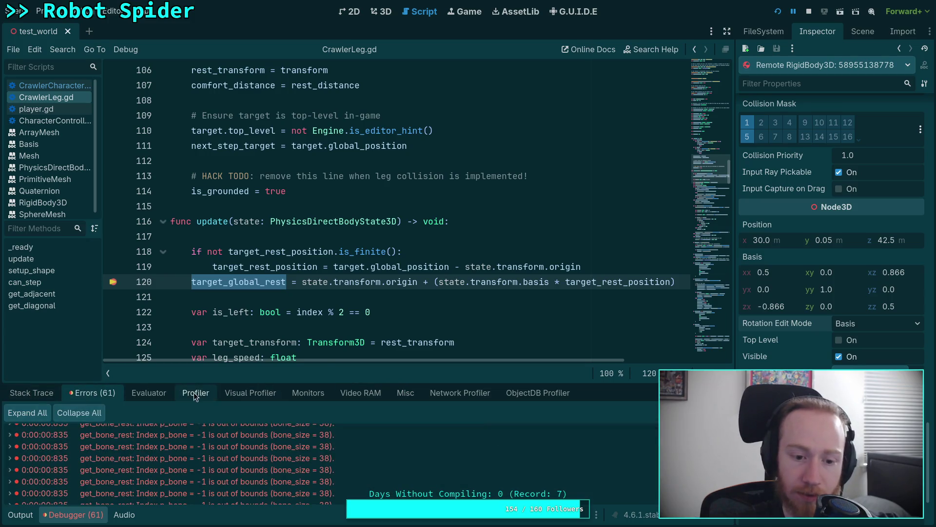
pyautogui.click(32, 393)
pyautogui.moveTo(208, 379); pyautogui.dragTo(209, 299)
pyautogui.scroll(-5, 340, 403)
pyautogui.scroll(-2, 340, 422)
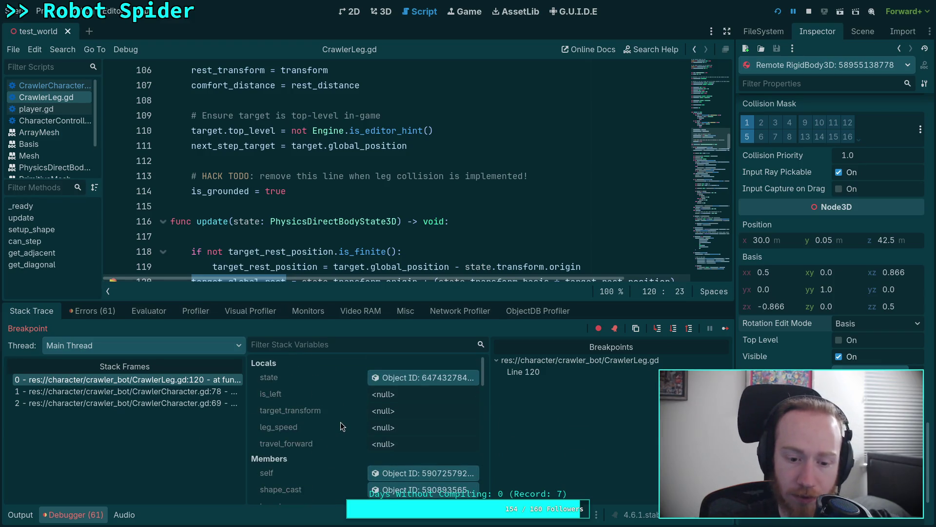
pyautogui.scroll(-5, 341, 422)
pyautogui.scroll(-8, 341, 422)
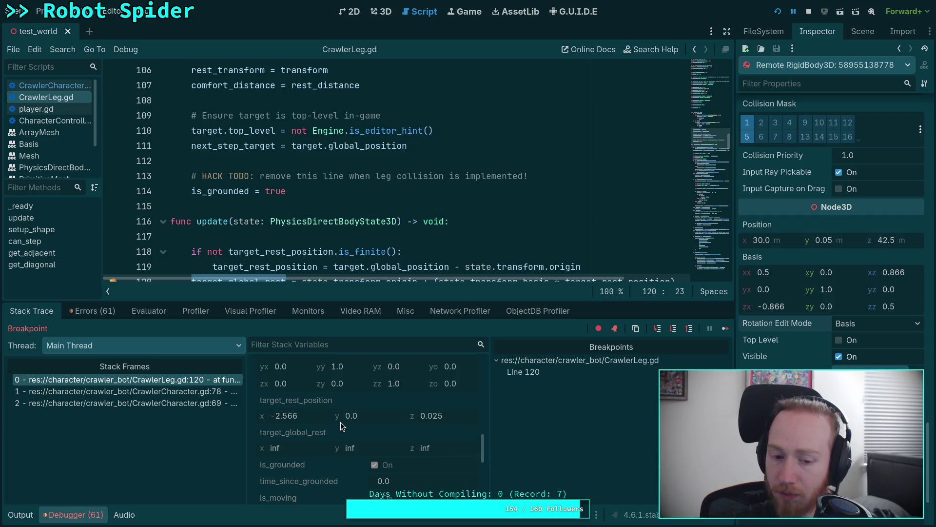
pyautogui.scroll(2, 340, 423)
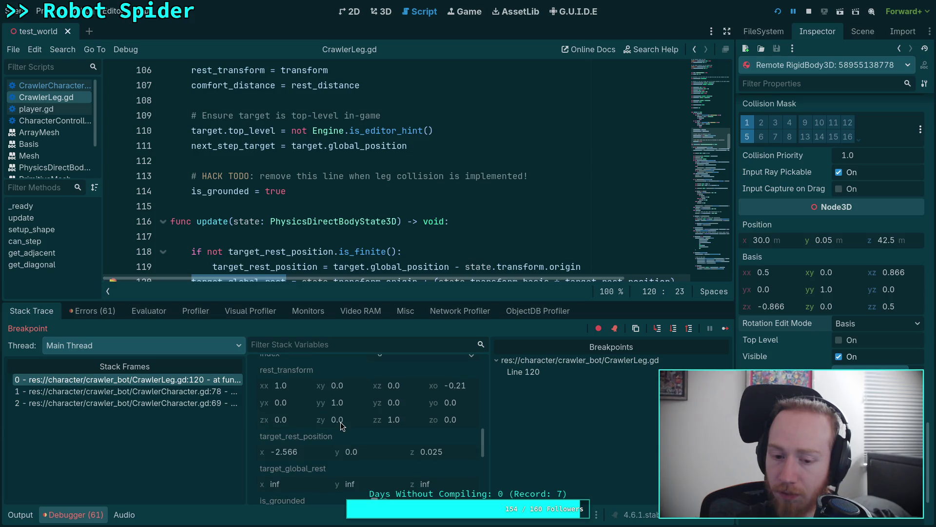
pyautogui.scroll(-2, 341, 247)
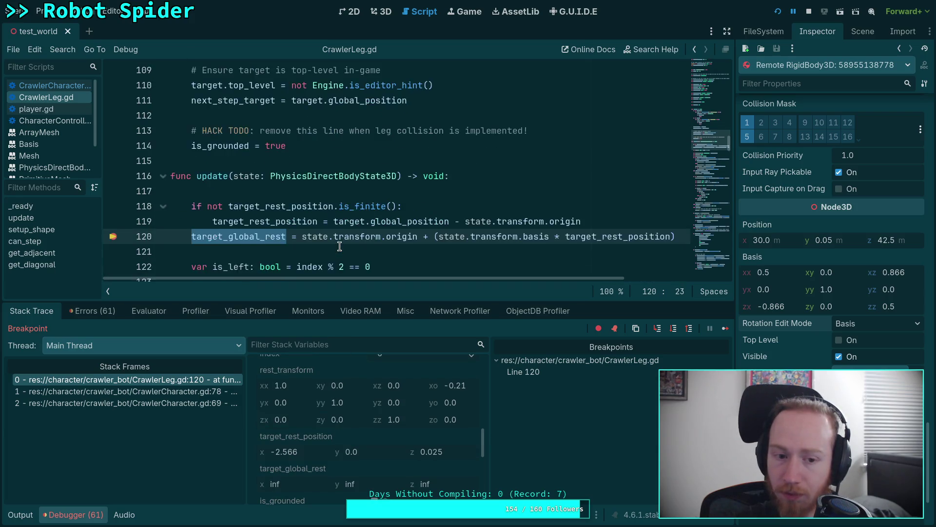
# Step over line 120 and confirm target_global_rest now reads (28.739, 0.05, 44.735)
pyautogui.click(689, 330)
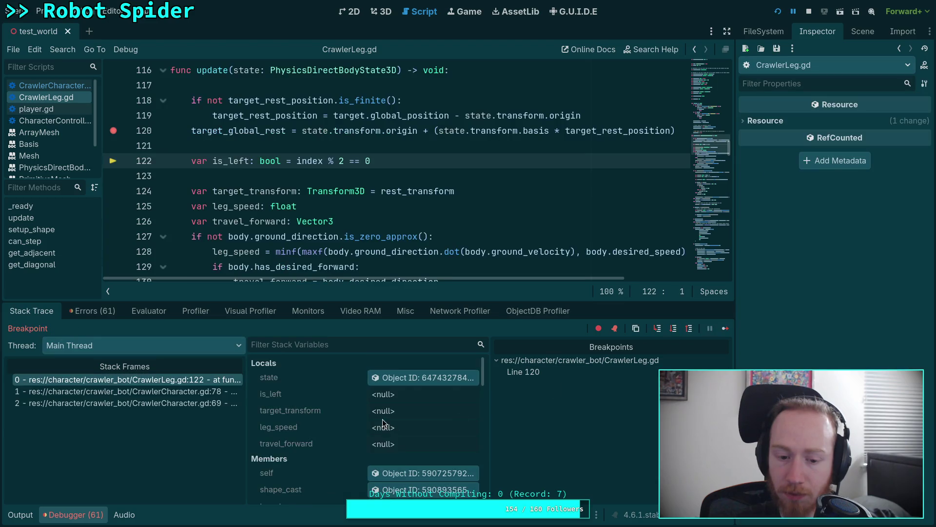
pyautogui.scroll(-8, 368, 399)
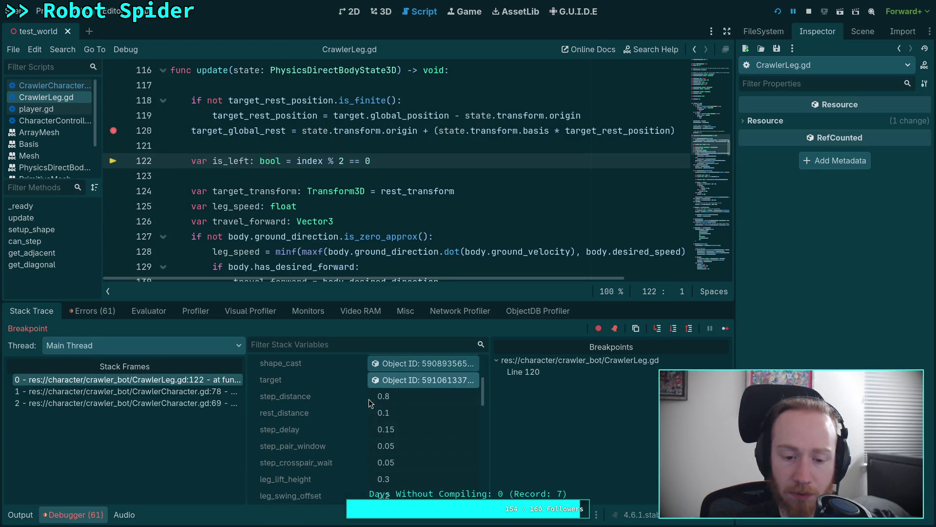
pyautogui.scroll(2, 368, 399)
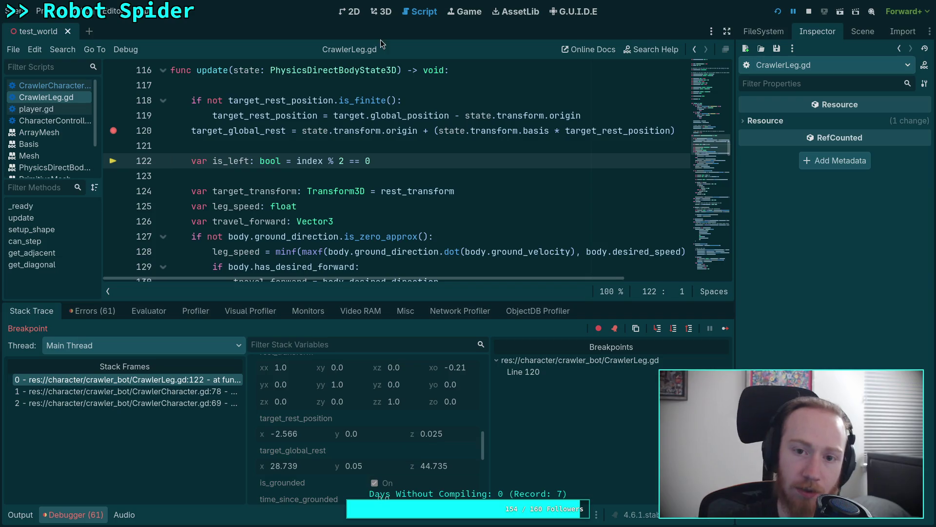
pyautogui.click(383, 15)
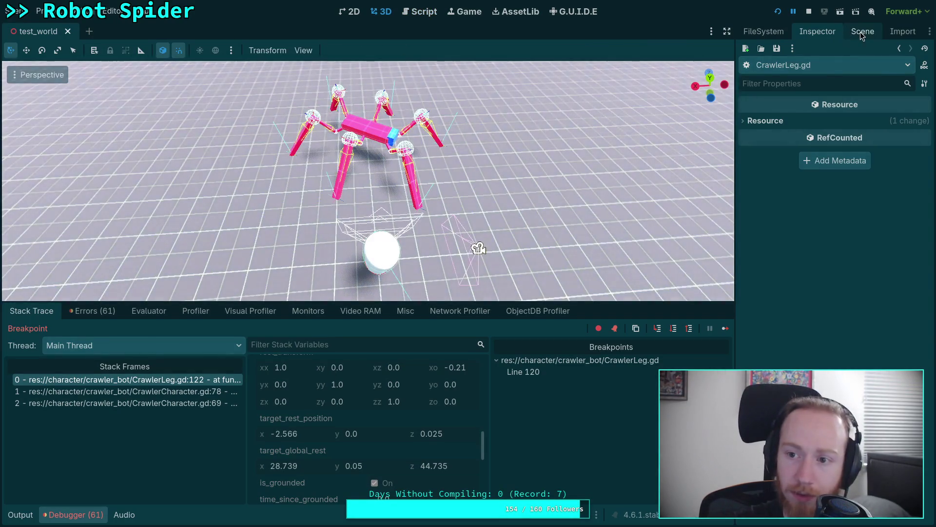
# Add a Marker3D node to the test_world scene
pyautogui.click(862, 32)
pyautogui.click(746, 51)
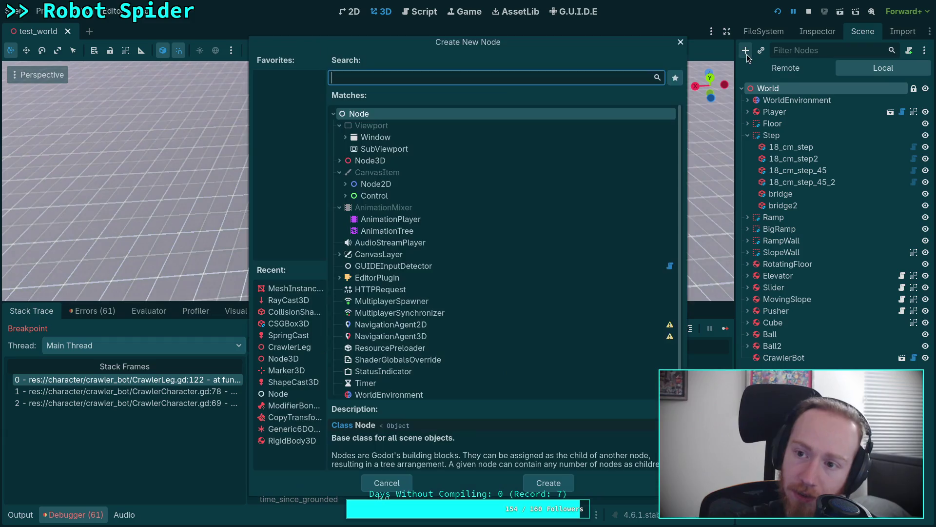
pyautogui.click(290, 382)
pyautogui.click(288, 371)
pyautogui.click(522, 479)
pyautogui.scroll(5, 373, 428)
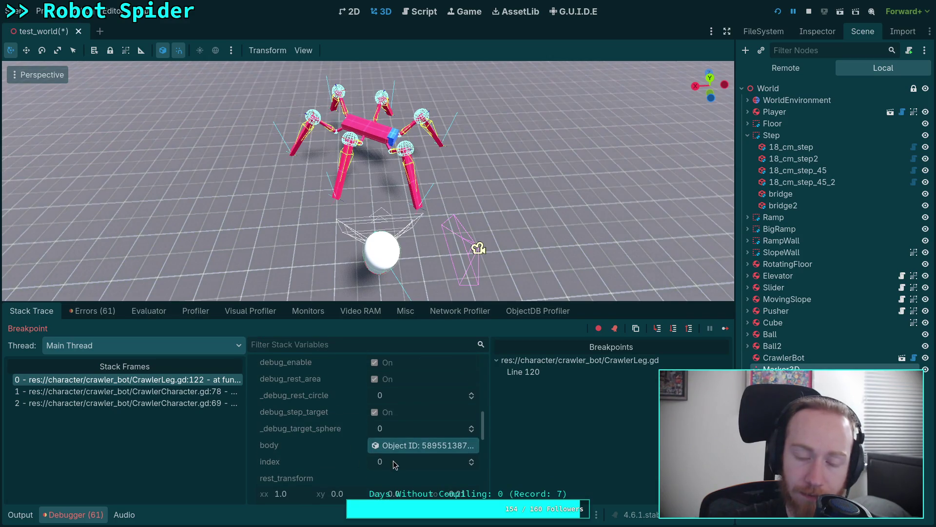
pyautogui.moveTo(441, 234); pyautogui.dragTo(375, 103)
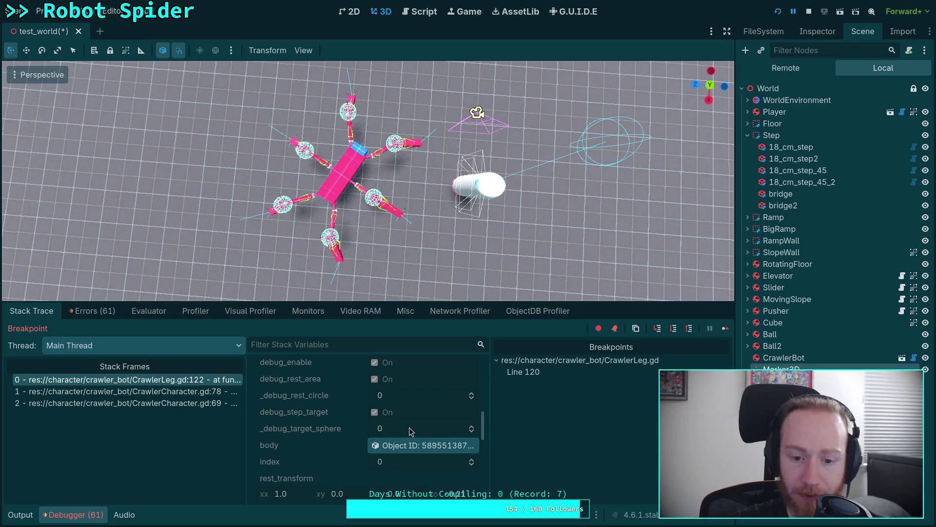
pyautogui.scroll(-5, 408, 428)
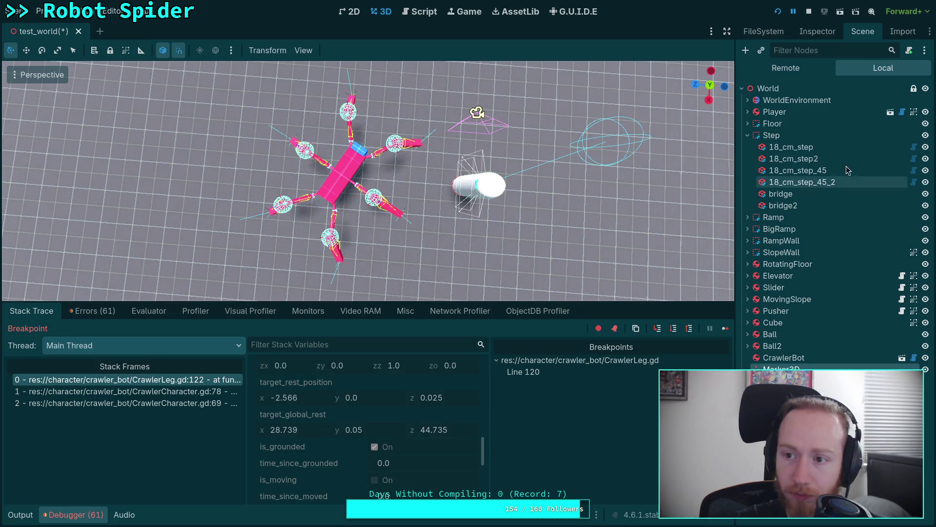
# Set the Marker3D position to (28.739, 0.05, 44.735)
pyautogui.click(816, 32)
pyautogui.click(788, 160)
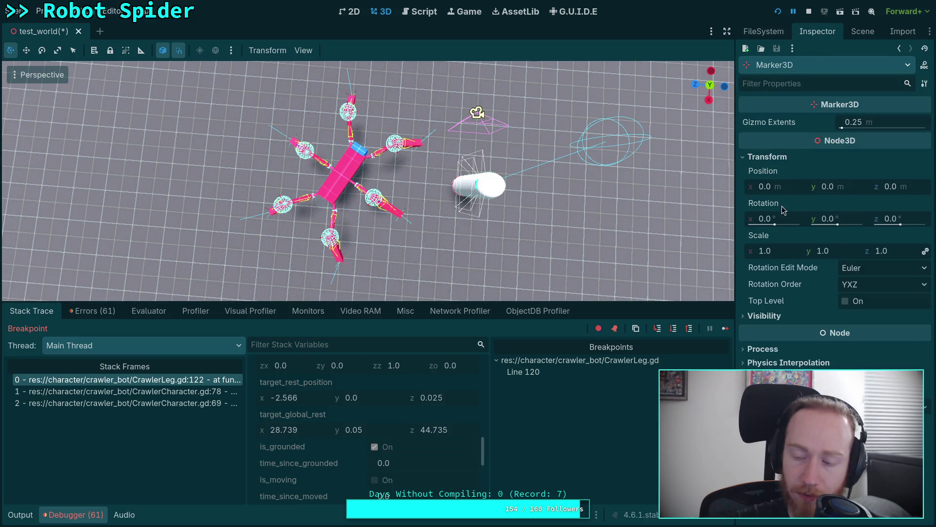
pyautogui.click(864, 32)
pyautogui.click(817, 32)
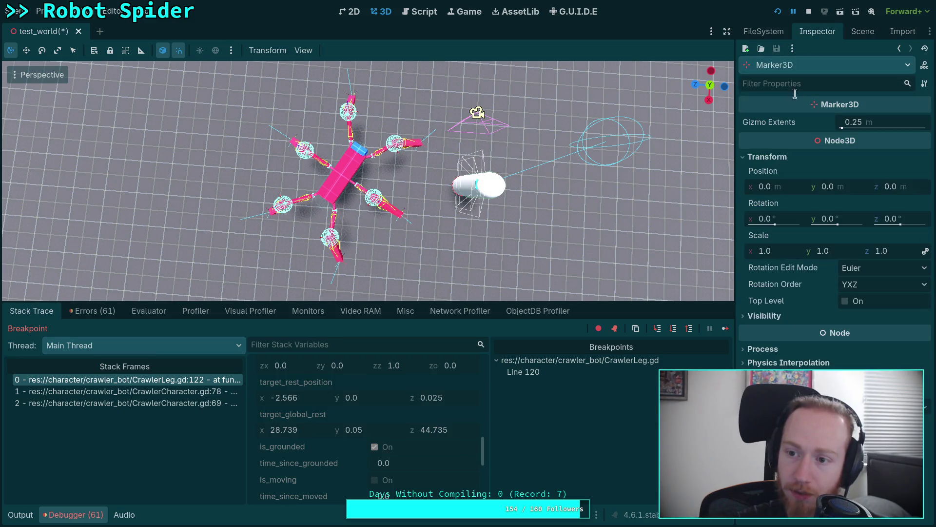
pyautogui.click(792, 188)
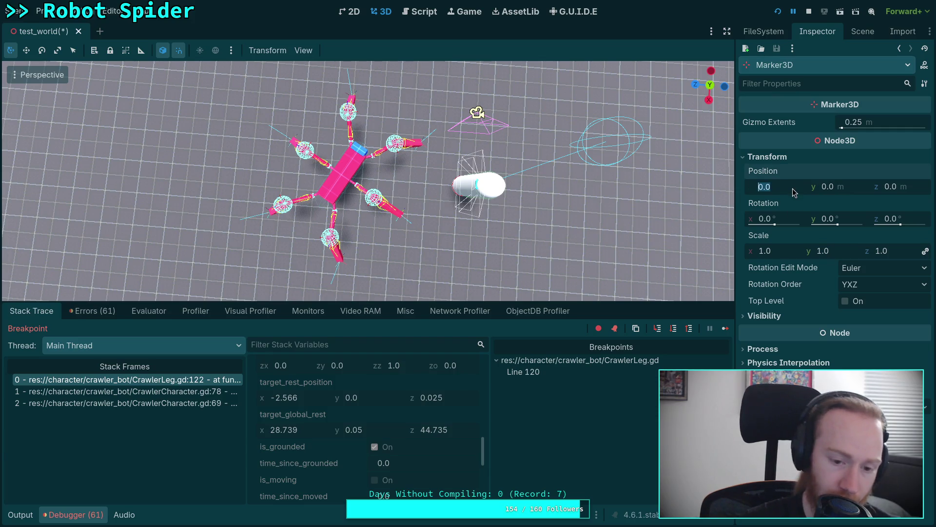
pyautogui.write('3')
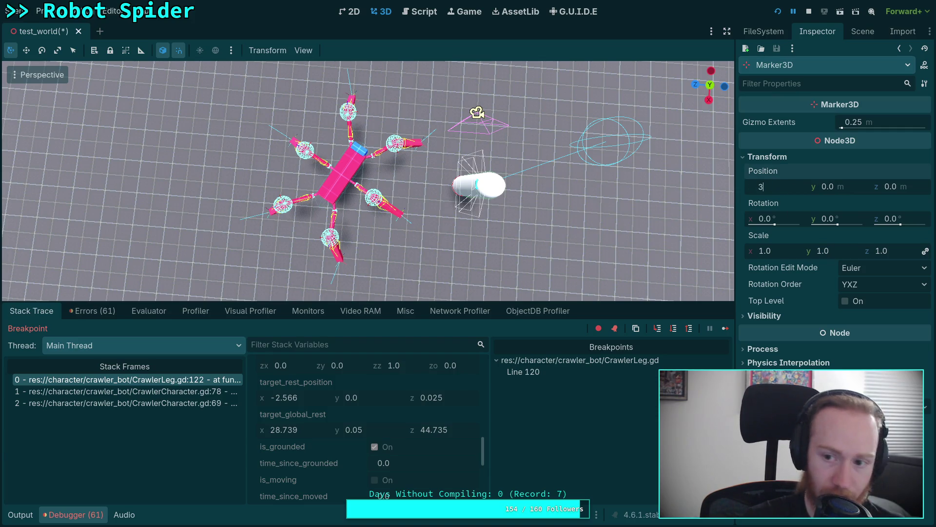
pyautogui.write('89')
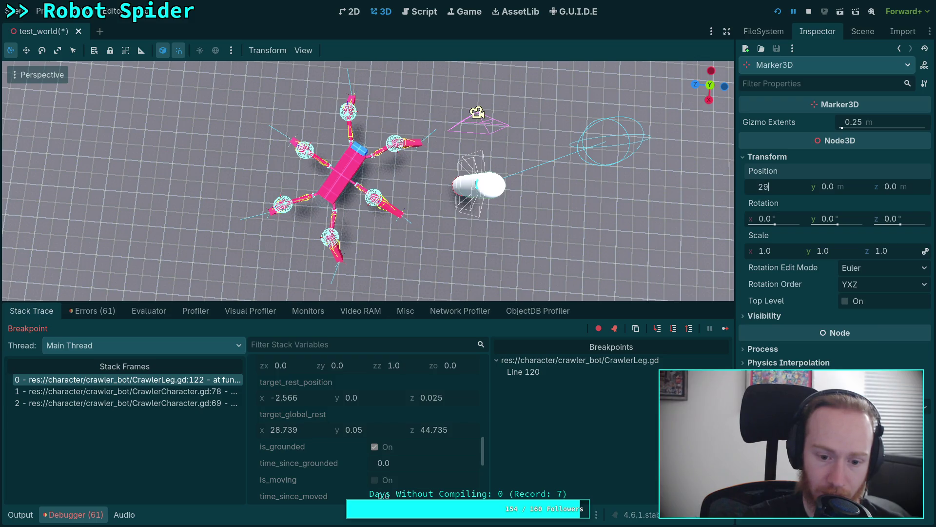
pyautogui.write('.739')
pyautogui.click(856, 186)
pyautogui.write('0.05')
pyautogui.click(907, 187)
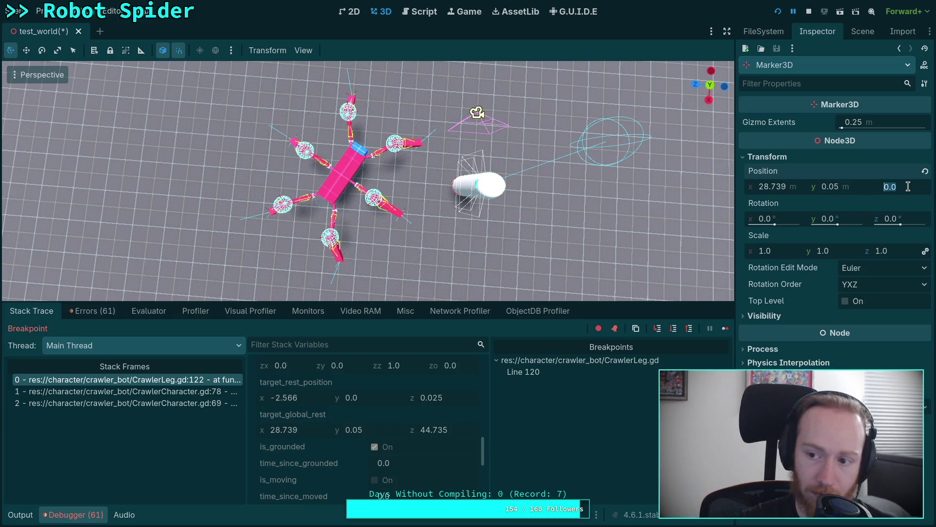
pyautogui.write('5')
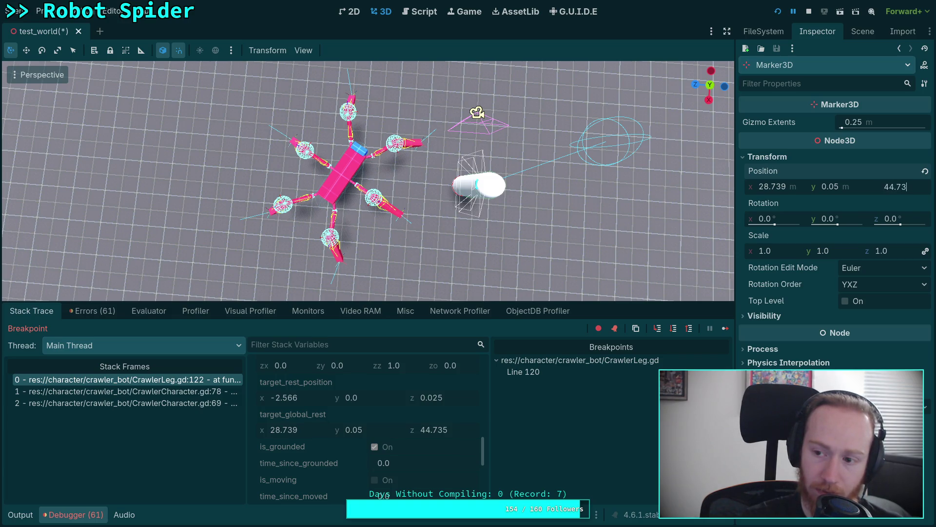
pyautogui.press('Return')
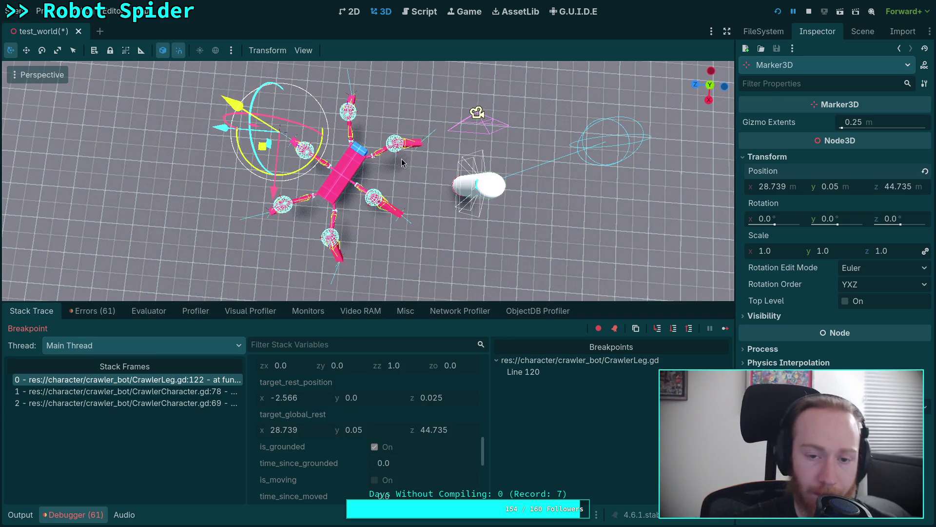
# View the placed marker beside the spider, then return to CrawlerLeg.gd
pyautogui.moveTo(317, 131)
pyautogui.mouseDown()
pyautogui.moveTo(438, 65)
pyautogui.moveTo(446, 101)
pyautogui.moveTo(543, 68)
pyautogui.moveTo(560, 49)
pyautogui.moveTo(462, 118)
pyautogui.moveTo(452, 144)
pyautogui.moveTo(471, 171)
pyautogui.mouseUp()
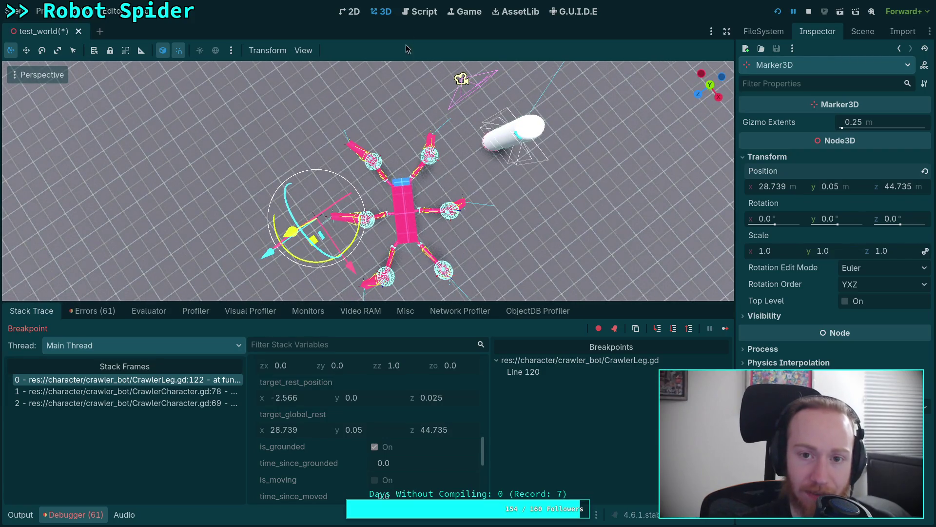
pyautogui.click(419, 11)
pyautogui.scroll(1, 420, 169)
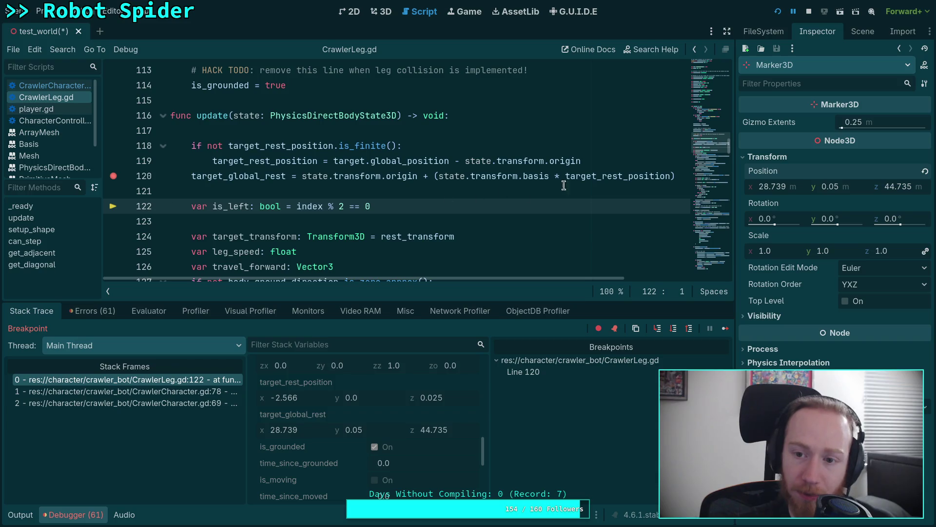
# On line 119, multiply by target.global_position and delete the trailing state.transform.origin term
pyautogui.moveTo(379, 161)
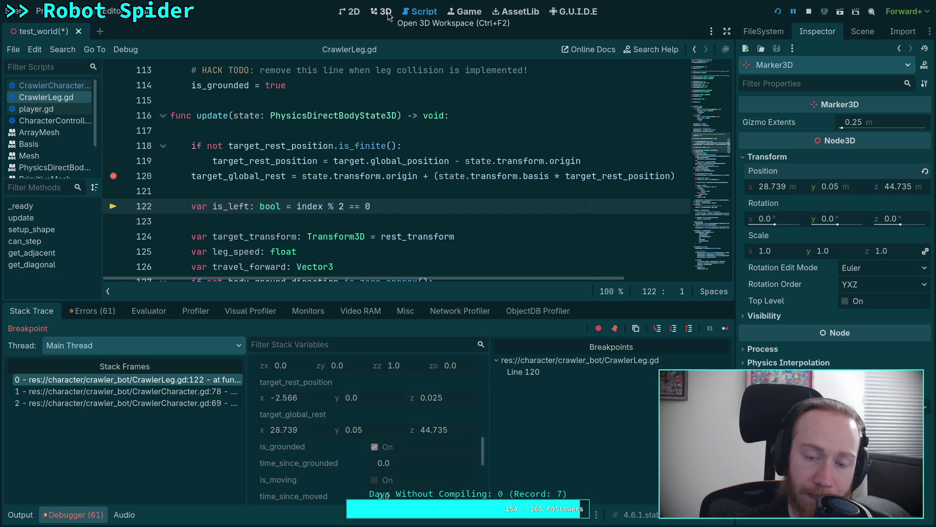
pyautogui.scroll(1, 363, 205)
pyautogui.doubleClick(362, 205)
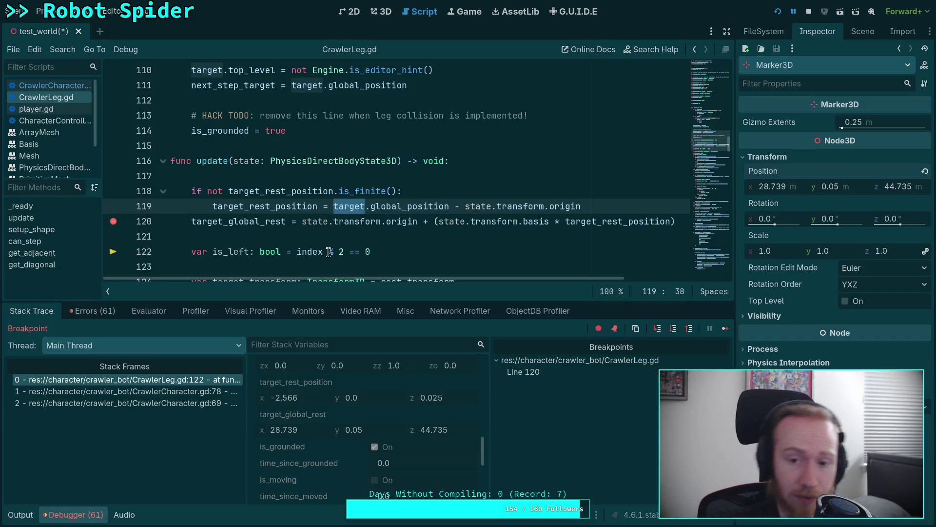
pyautogui.click(362, 205)
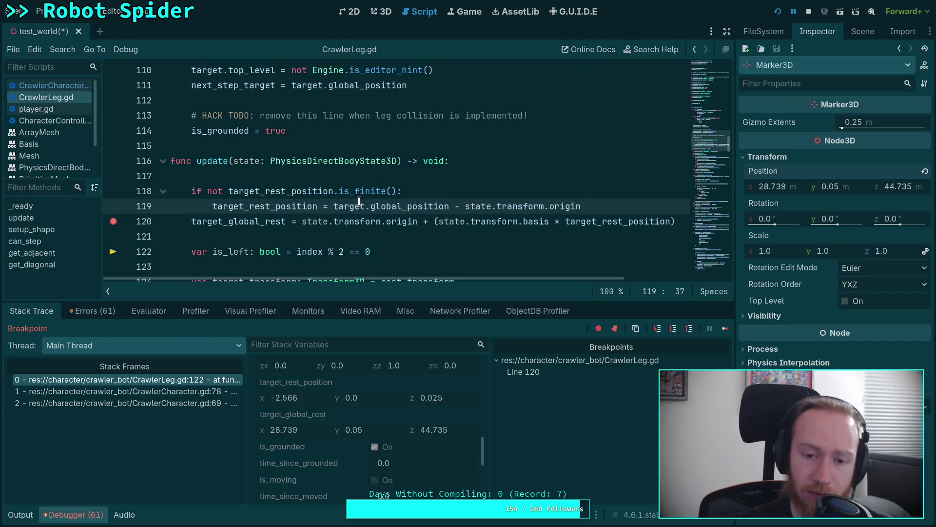
pyautogui.moveTo(333, 206); pyautogui.dragTo(448, 206)
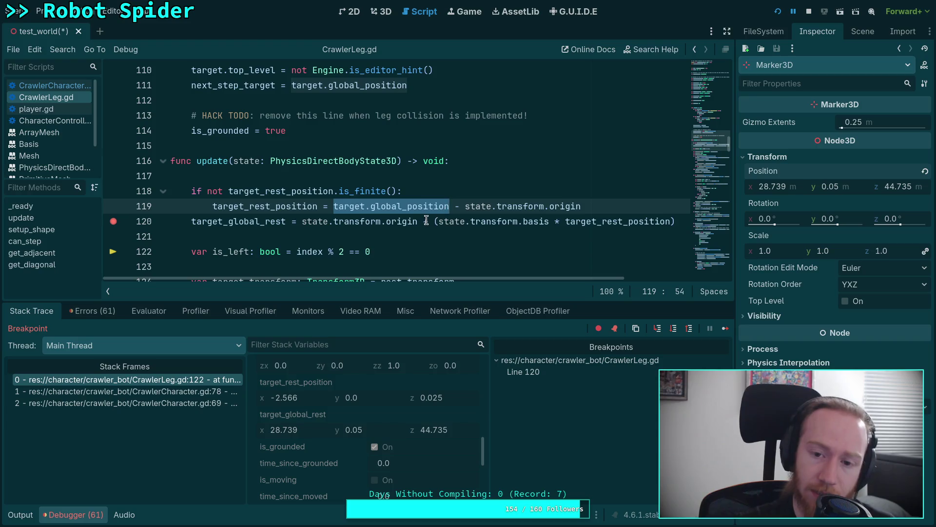
pyautogui.click(462, 207)
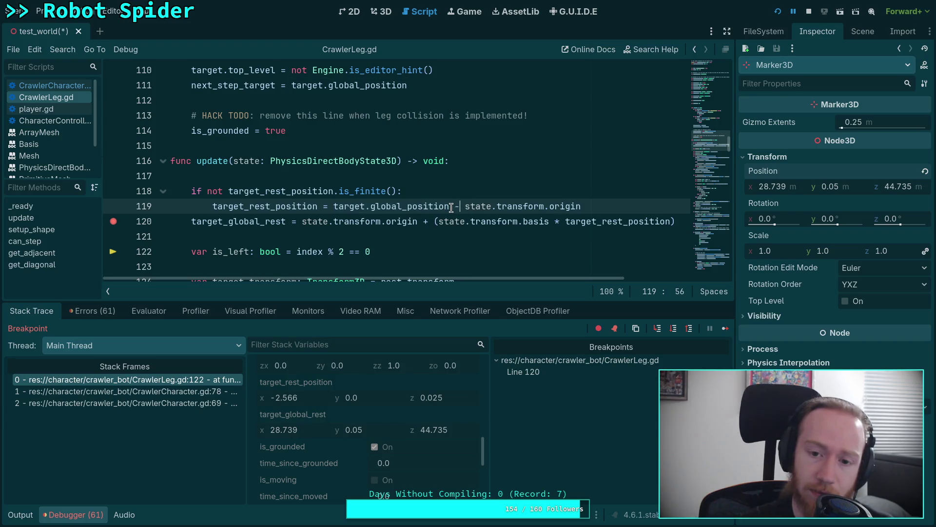
pyautogui.moveTo(466, 210)
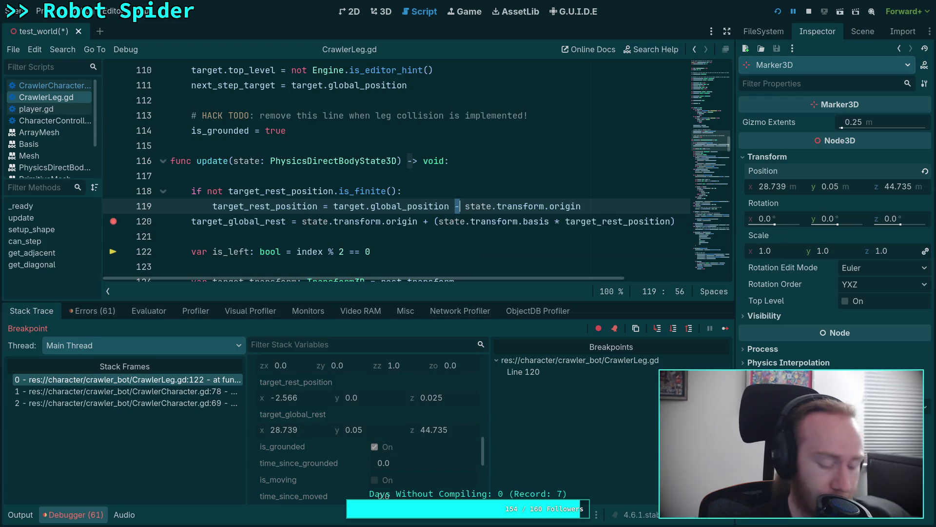
pyautogui.write('*')
pyautogui.moveTo(582, 205); pyautogui.dragTo(549, 205)
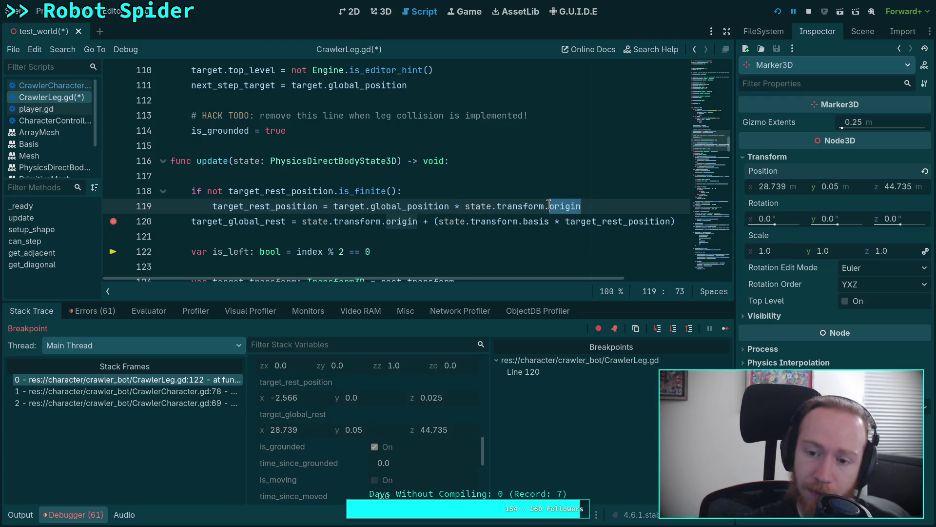
pyautogui.moveTo(455, 206); pyautogui.dragTo(595, 207)
pyautogui.press('BackSpace')
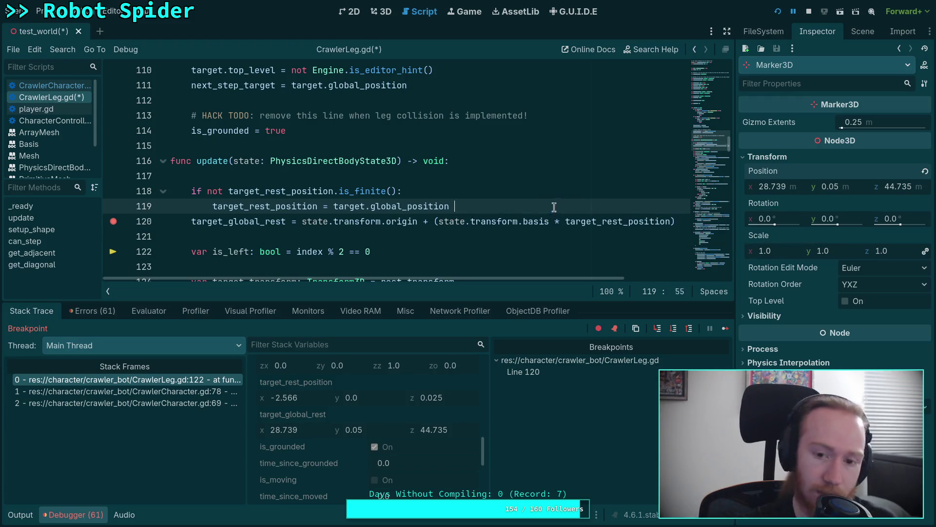
# Prefix the expression with state.transform.inverse() *, save the script, and stop debugging
pyautogui.click(330, 206)
pyautogui.write('st')
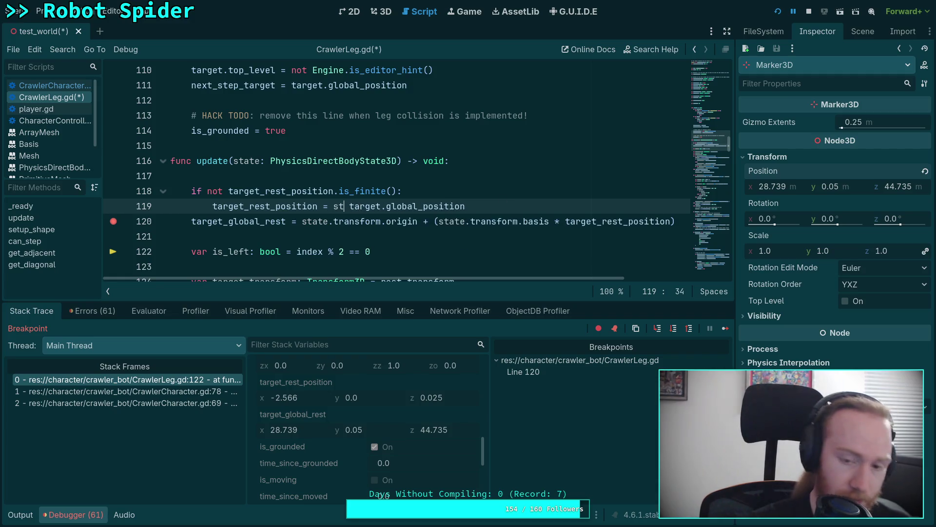
pyautogui.write('ate.transform')
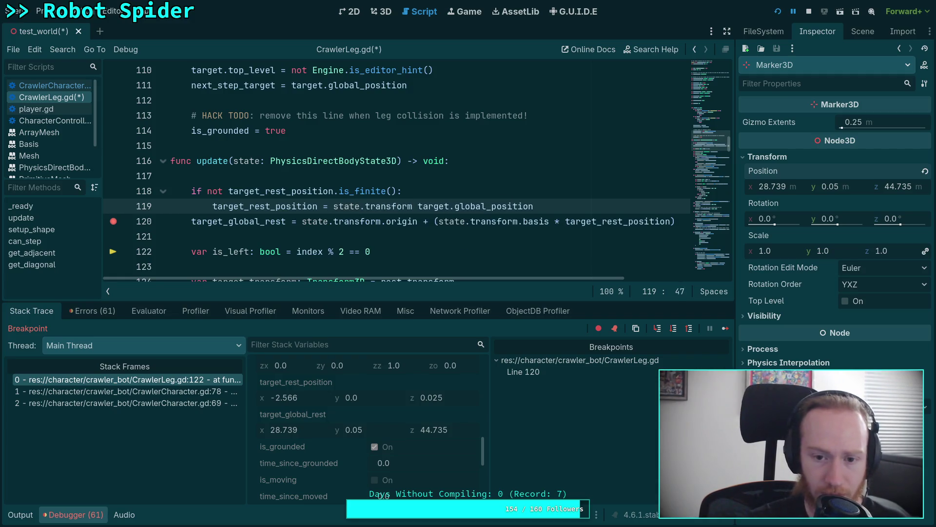
pyautogui.write('.in')
pyautogui.press('Down')
pyautogui.press('Return')
pyautogui.write('*')
pyautogui.hotkey('ctrl', 's')
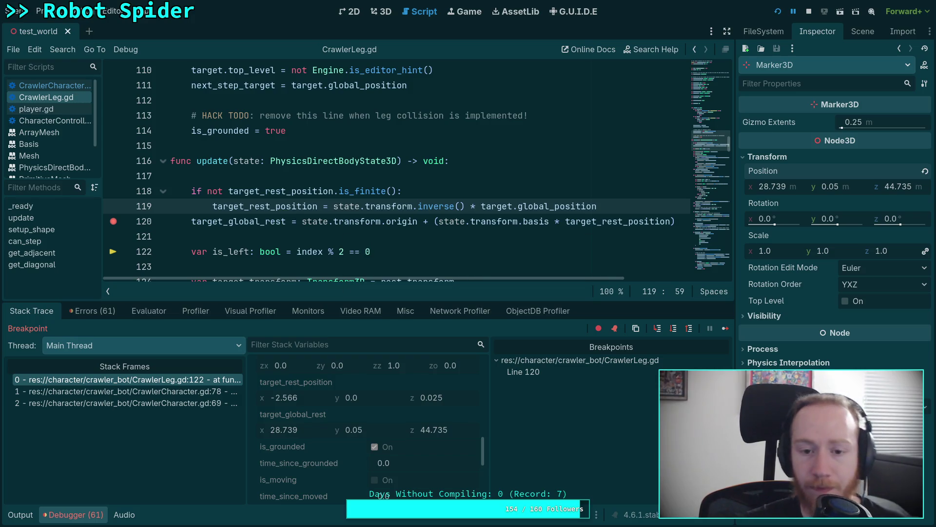
pyautogui.click(809, 11)
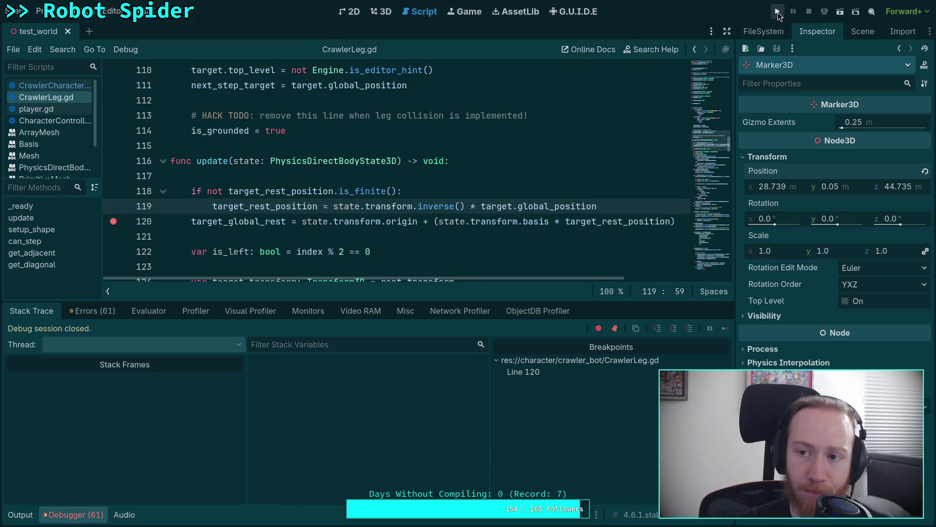
# Rerun, step past line 120, and read target_rest_position (-1.305, 0.0, -2.21) and target_global_rest (27.434, 0.05, 42.525)
pyautogui.click(778, 13)
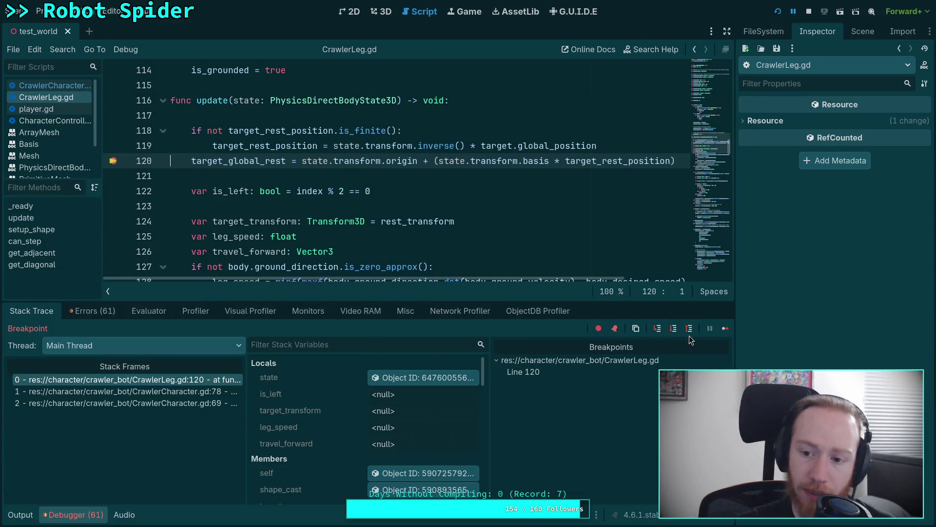
pyautogui.click(678, 330)
pyautogui.scroll(-5, 335, 421)
pyautogui.scroll(-3, 344, 426)
pyautogui.scroll(6, 342, 420)
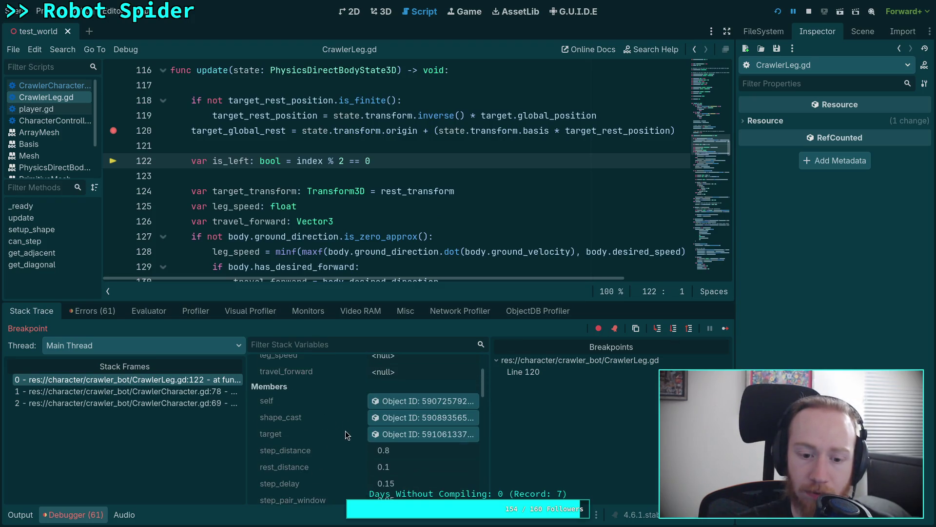
pyautogui.scroll(2, 339, 441)
pyautogui.scroll(-5, 341, 434)
pyautogui.scroll(-8, 341, 435)
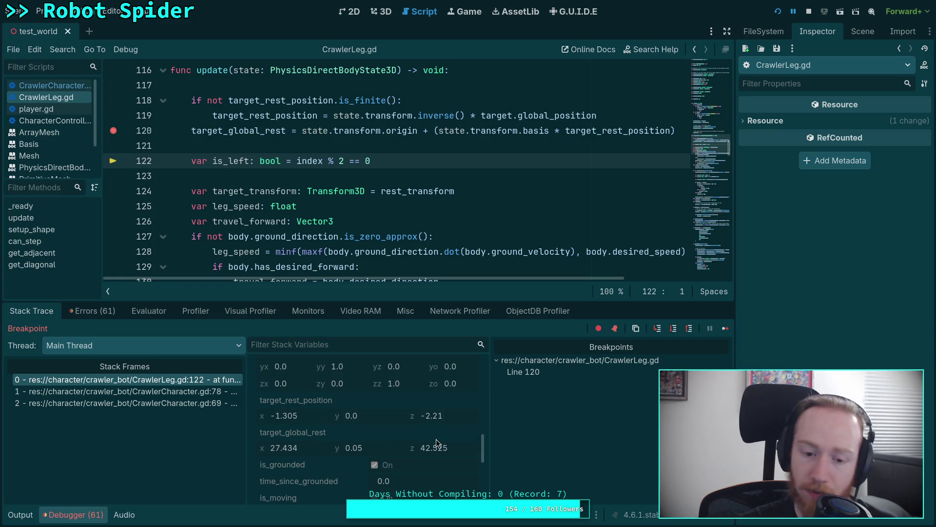
# Copy target_global_rest and paste it as the Marker3D position (27.434, 0.05, 42.525)
pyautogui.click(382, 11)
pyautogui.click(868, 32)
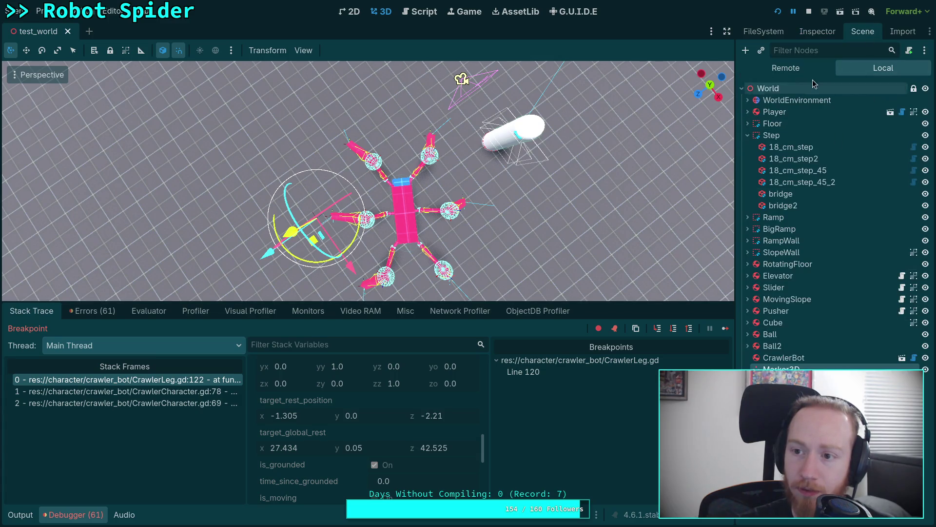
pyautogui.click(817, 31)
pyautogui.click(859, 32)
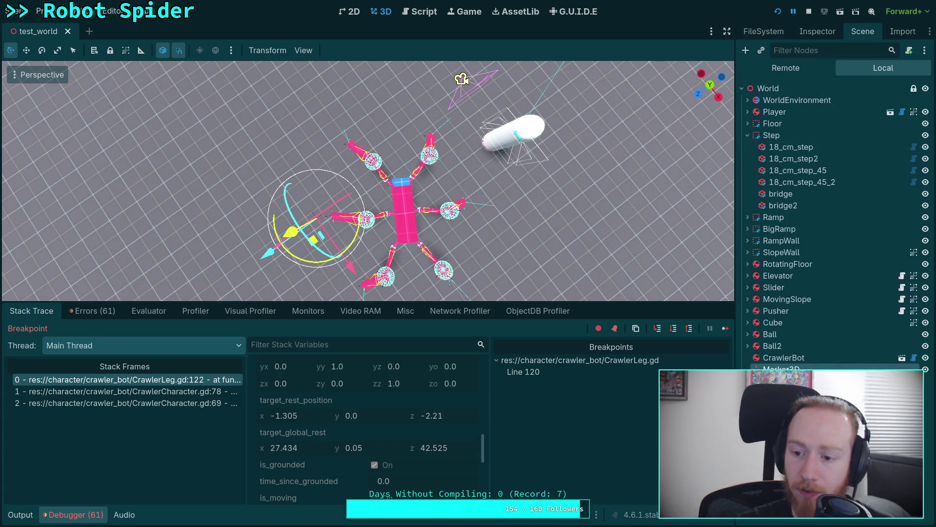
pyautogui.click(817, 31)
pyautogui.click(790, 188)
pyautogui.click(311, 450)
pyautogui.rightClick(287, 441)
pyautogui.click(312, 447)
pyautogui.rightClick(769, 174)
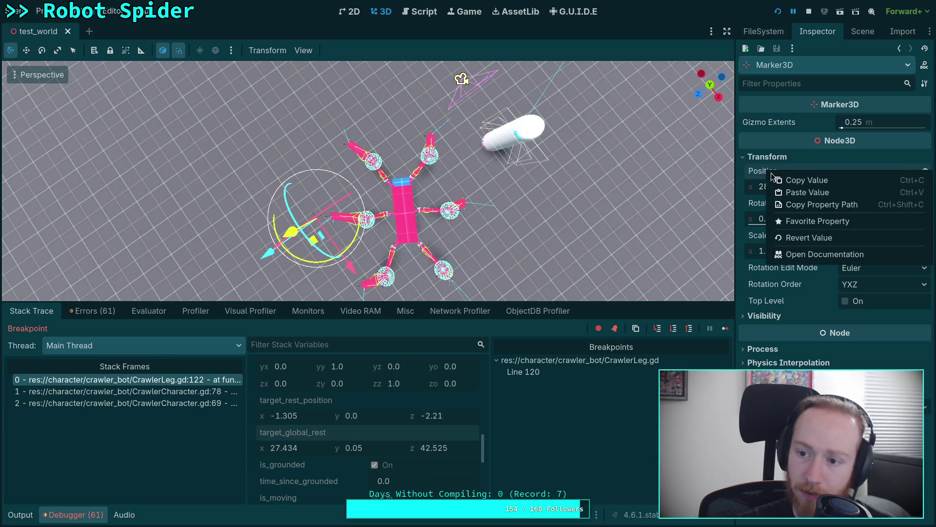
pyautogui.click(812, 193)
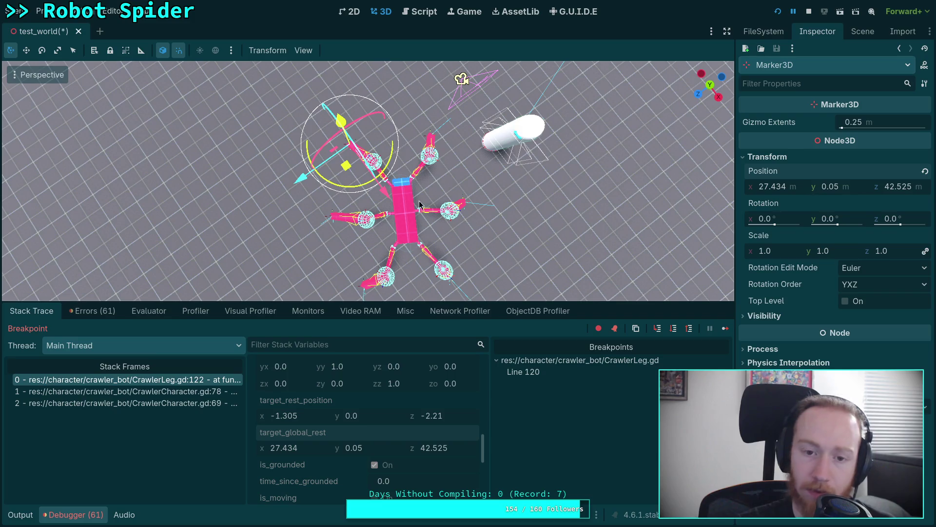
# Delete the Marker3D, stop debugging, and return to CrawlerLeg.gd
pyautogui.click(863, 31)
pyautogui.press('Delete')
pyautogui.press('Return')
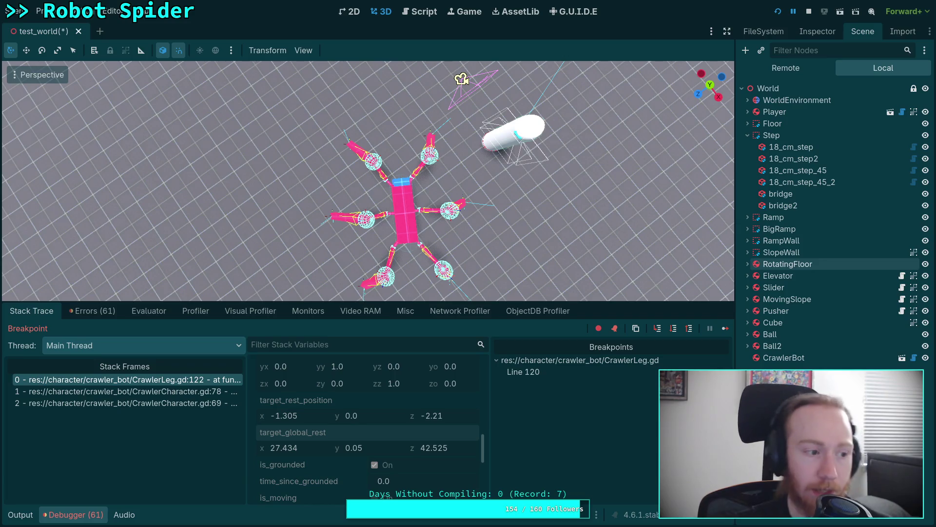
pyautogui.click(810, 12)
pyautogui.click(419, 11)
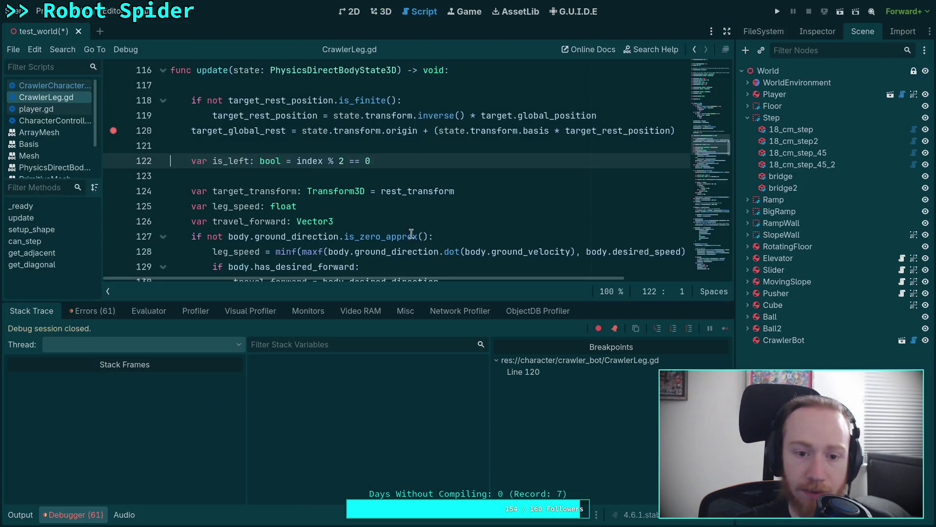
# Remove the line 120 breakpoint, save, collapse the debugger, and briefly run the game
pyautogui.click(113, 131)
pyautogui.hotkey('ctrl', 's')
pyautogui.click(73, 514)
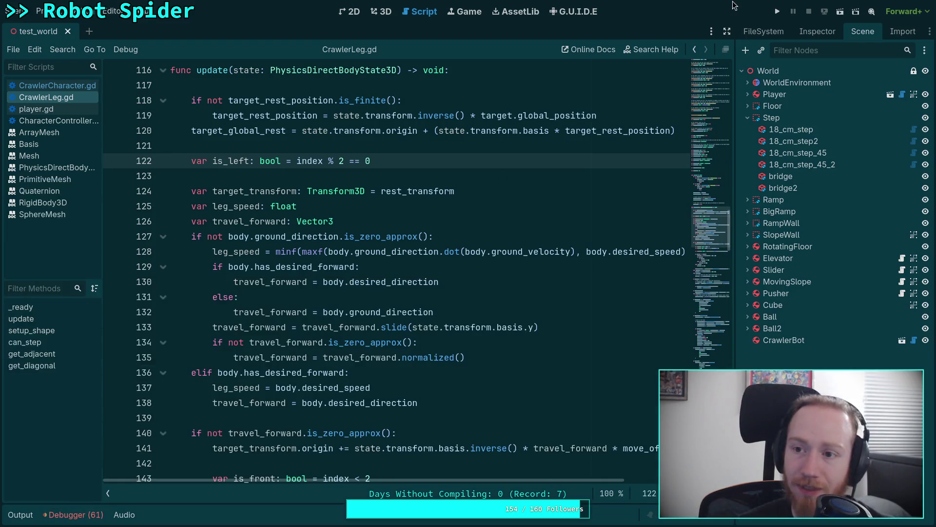
pyautogui.click(778, 11)
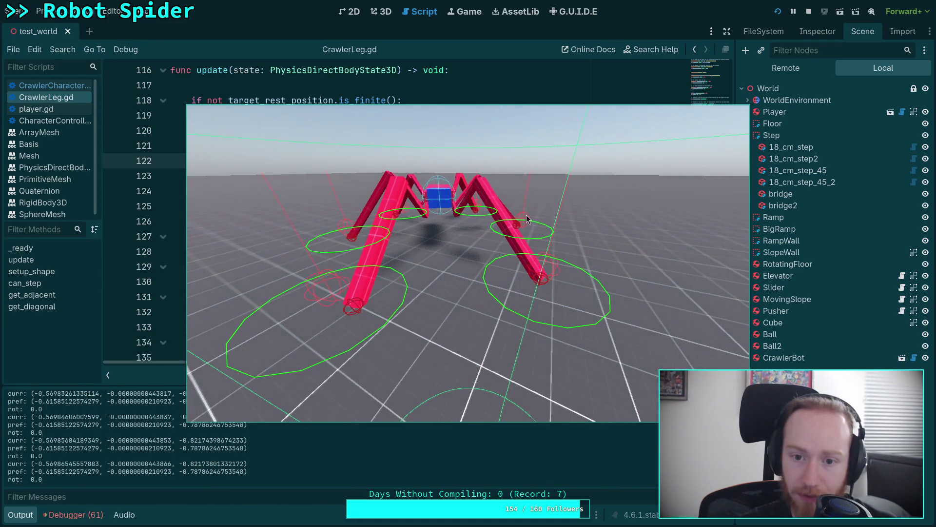
pyautogui.press('Escape')
# Rotate the CrawlerBot by -5 degrees in the 3D view
pyautogui.click(380, 12)
pyautogui.scroll(3, 495, 83)
pyautogui.moveTo(496, 84)
pyautogui.mouseDown()
pyautogui.moveTo(303, 109)
pyautogui.moveTo(418, 253)
pyautogui.mouseUp()
pyautogui.scroll(-3, 418, 253)
pyautogui.click(400, 198)
pyautogui.scroll(-3, 412, 219)
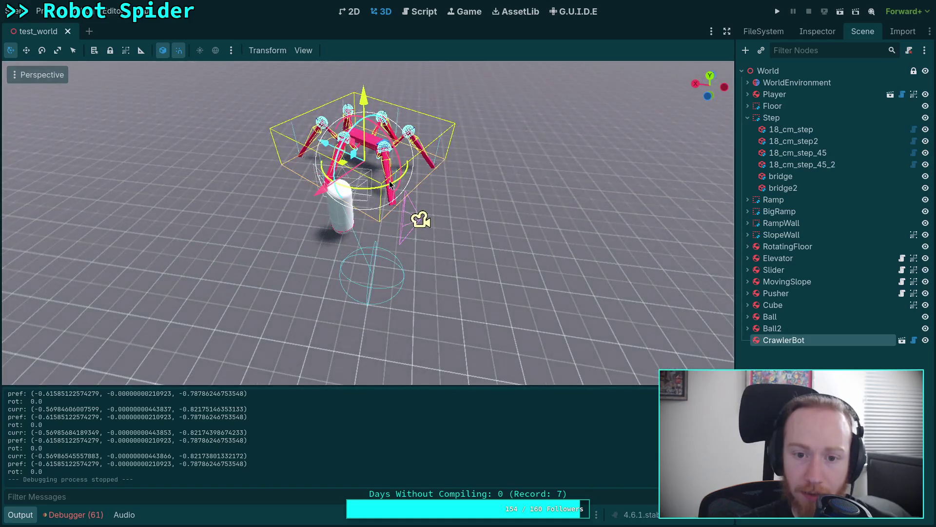
pyautogui.moveTo(390, 181)
pyautogui.mouseDown()
pyautogui.moveTo(373, 186)
pyautogui.moveTo(410, 195)
pyautogui.moveTo(443, 188)
pyautogui.mouseUp()
pyautogui.scroll(3, 443, 188)
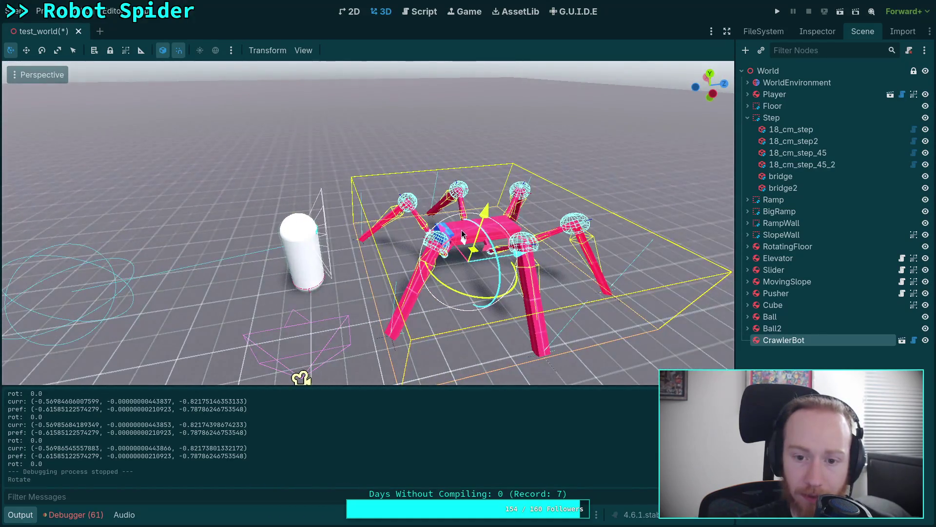
pyautogui.press('r')
pyautogui.click(469, 227)
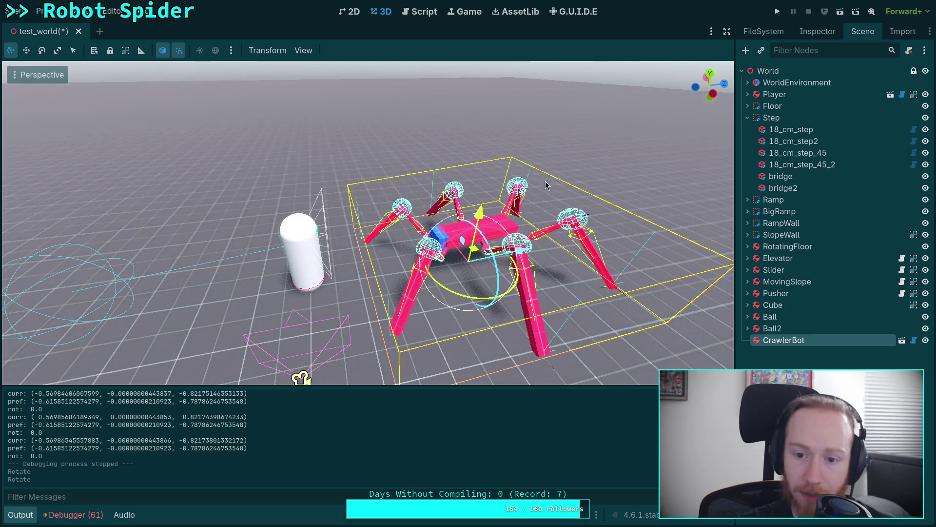
# Run the game to test the rotated spider walking, adjusting the view between runs
pyautogui.click(780, 11)
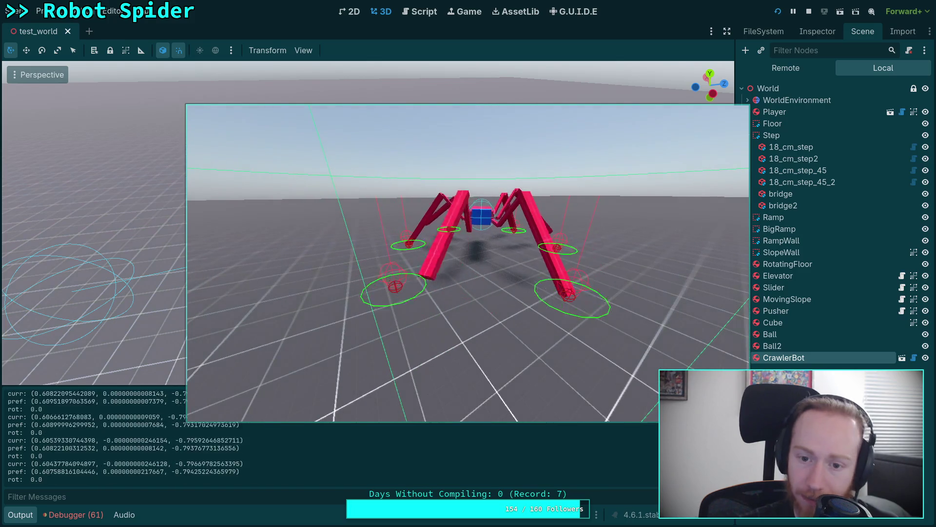
pyautogui.click(808, 13)
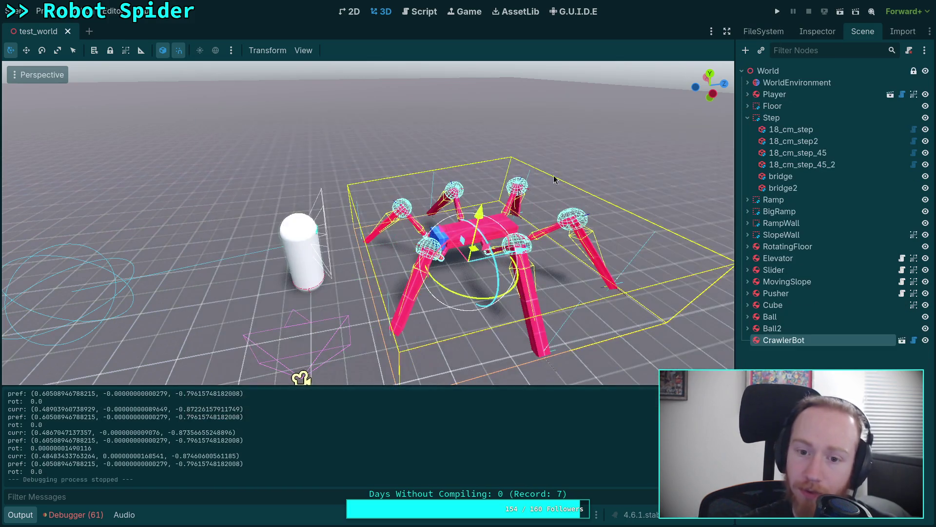
pyautogui.moveTo(462, 236)
pyautogui.mouseDown()
pyautogui.moveTo(495, 239)
pyautogui.moveTo(456, 222)
pyautogui.mouseUp()
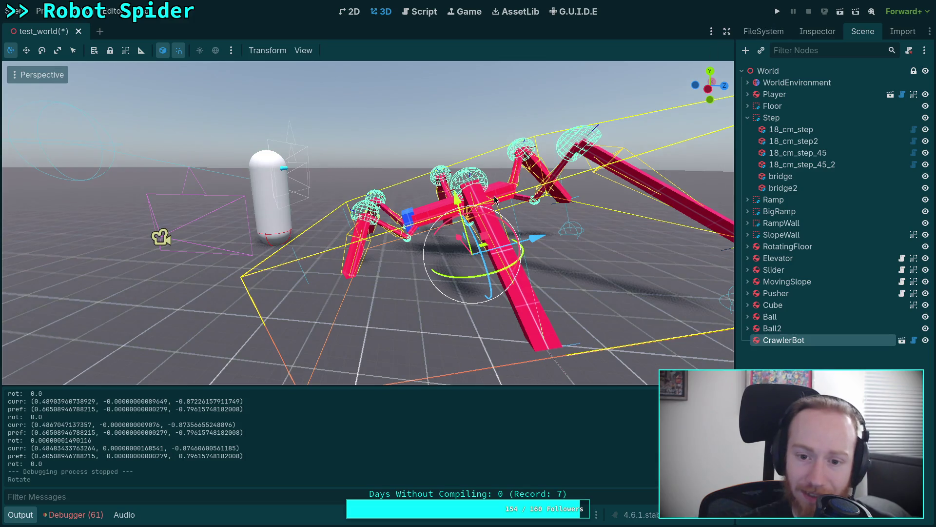
pyautogui.moveTo(585, 199)
pyautogui.mouseDown()
pyautogui.moveTo(537, 210)
pyautogui.moveTo(546, 205)
pyautogui.mouseUp()
pyautogui.click(777, 12)
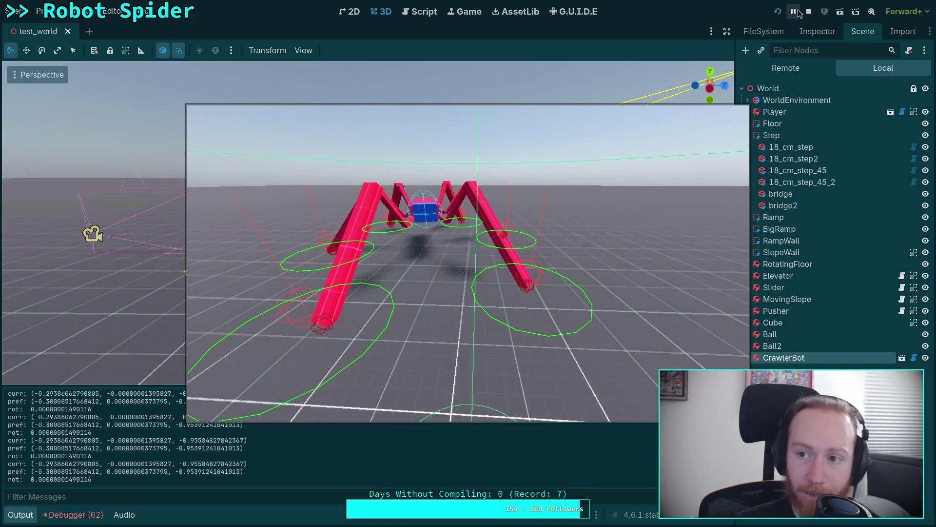
# Tilt the CrawlerBot a few degrees, watch it right itself in-game, then reopen CrawlerLeg.gd
pyautogui.press('Escape')
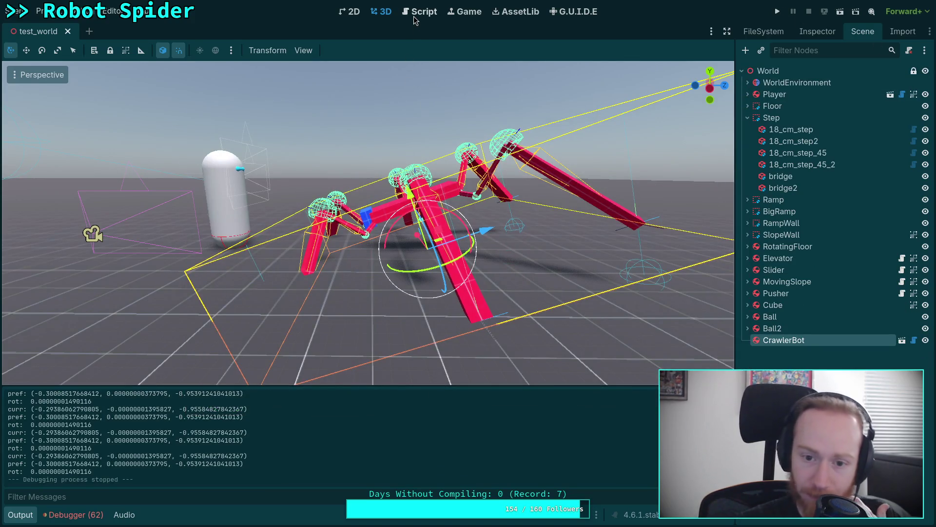
pyautogui.moveTo(391, 215); pyautogui.dragTo(410, 215)
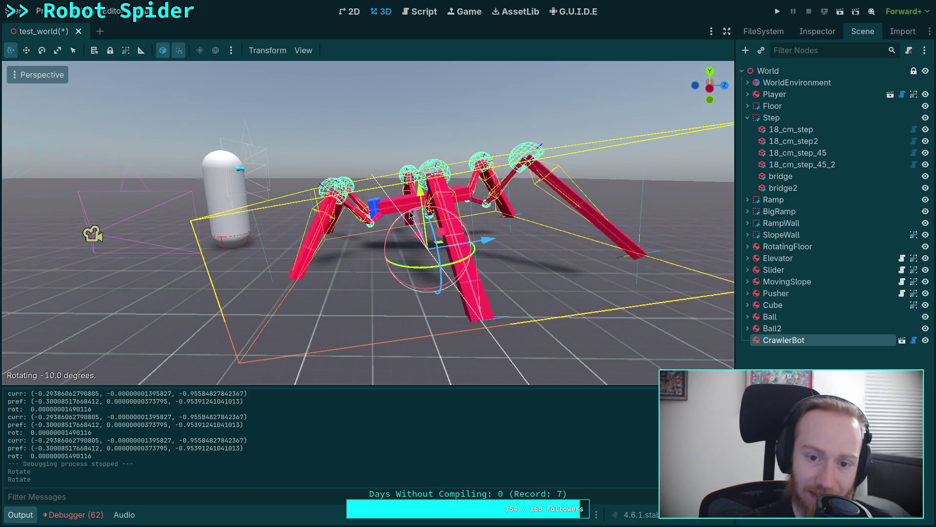
pyautogui.click(778, 11)
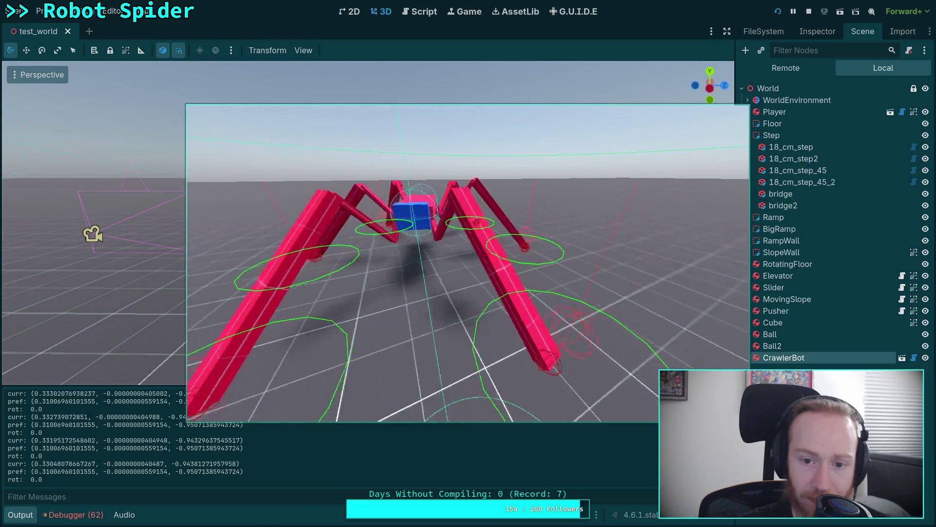
pyautogui.press('F8')
pyautogui.scroll(-4, 423, 284)
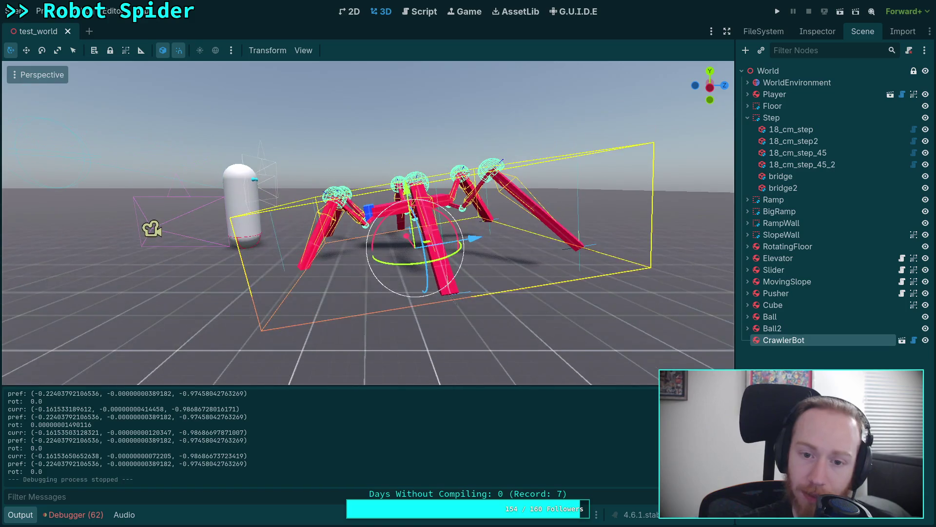
pyautogui.click(414, 16)
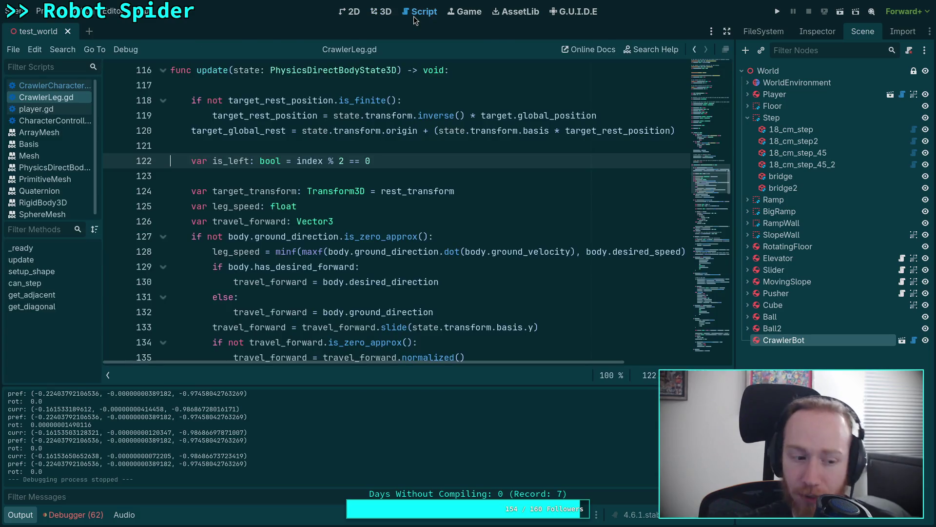
# Hide the output log and look through CrawlerLeg.gd and CharacterController before returning to CrawlerCharacter.gd
pyautogui.click(14, 520)
pyautogui.click(20, 514)
pyautogui.click(20, 514)
pyautogui.scroll(-9, 390, 273)
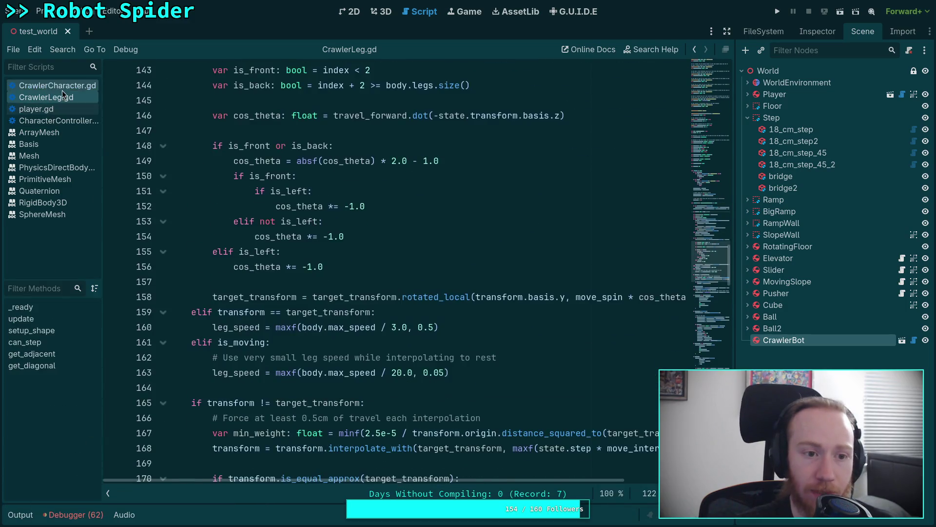
pyautogui.click(57, 85)
pyautogui.click(66, 96)
pyautogui.scroll(10, 392, 239)
pyautogui.moveTo(332, 206); pyautogui.dragTo(482, 206)
pyautogui.click(482, 206)
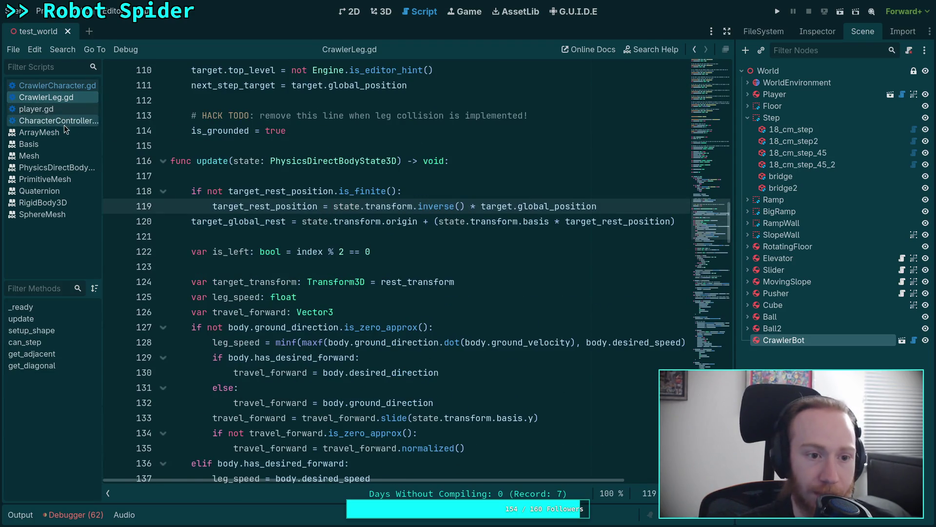
pyautogui.click(68, 121)
pyautogui.click(79, 90)
# Uncomment the preferred_forward and preferred_right yaw-rotation lines 187–188
pyautogui.click(454, 302)
pyautogui.scroll(-4, 454, 302)
pyautogui.scroll(-2, 455, 302)
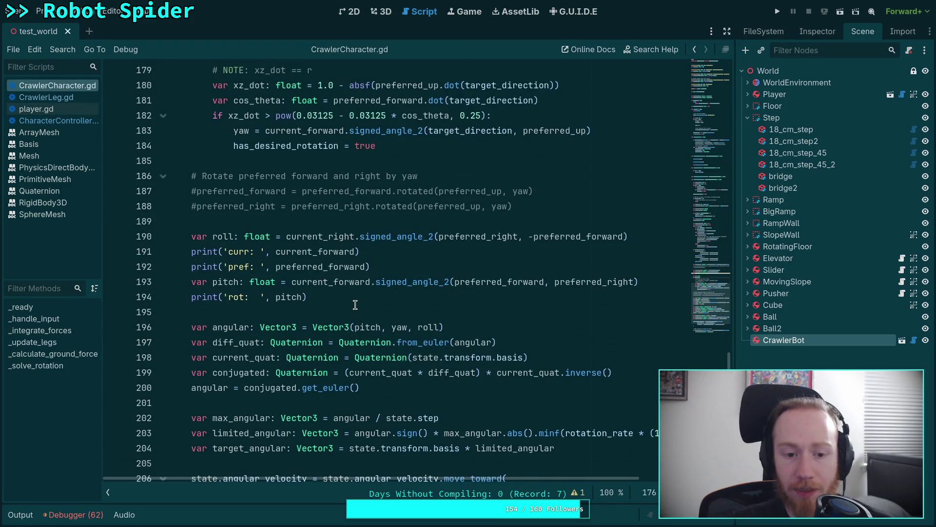
pyautogui.click(362, 313)
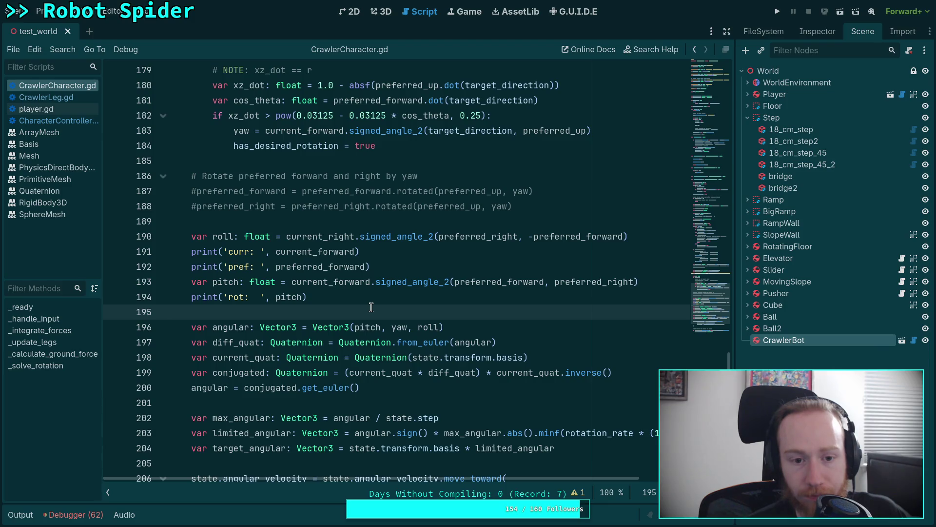
pyautogui.click(198, 190)
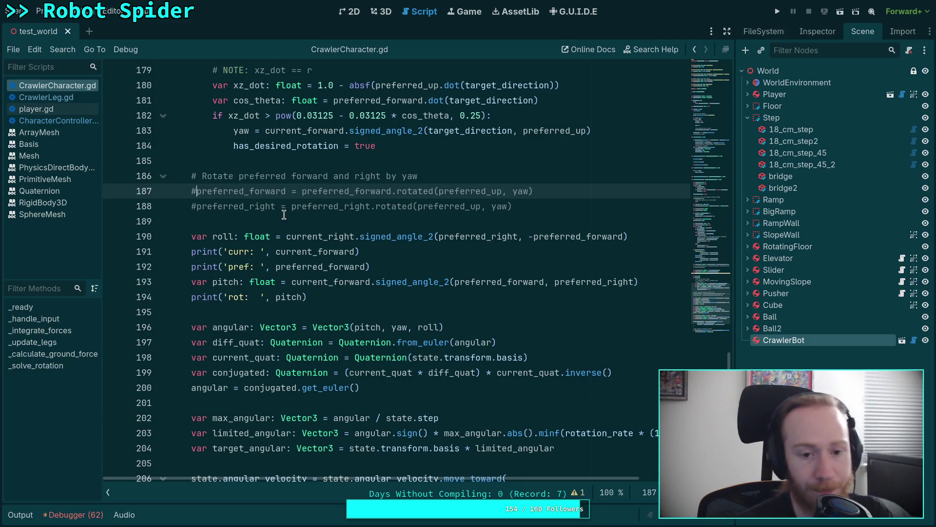
pyautogui.press('BackSpace')
pyautogui.press('Down')
pyautogui.press('BackSpace')
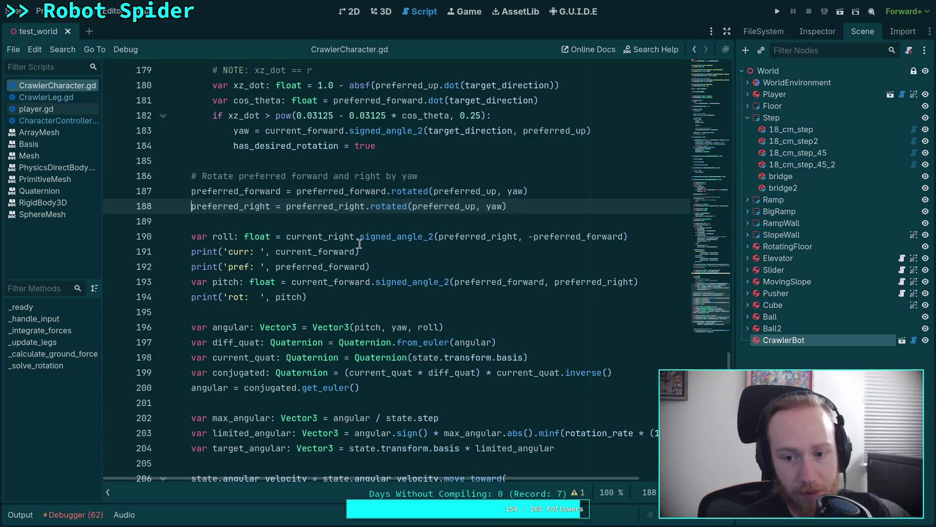
# Replace preferred_forward with current_forward on line 190 and preferred_right with current_right on line 193, then save
pyautogui.click(577, 237)
pyautogui.doubleClick(577, 236)
pyautogui.click(534, 236)
pyautogui.moveTo(534, 236); pyautogui.dragTo(623, 237)
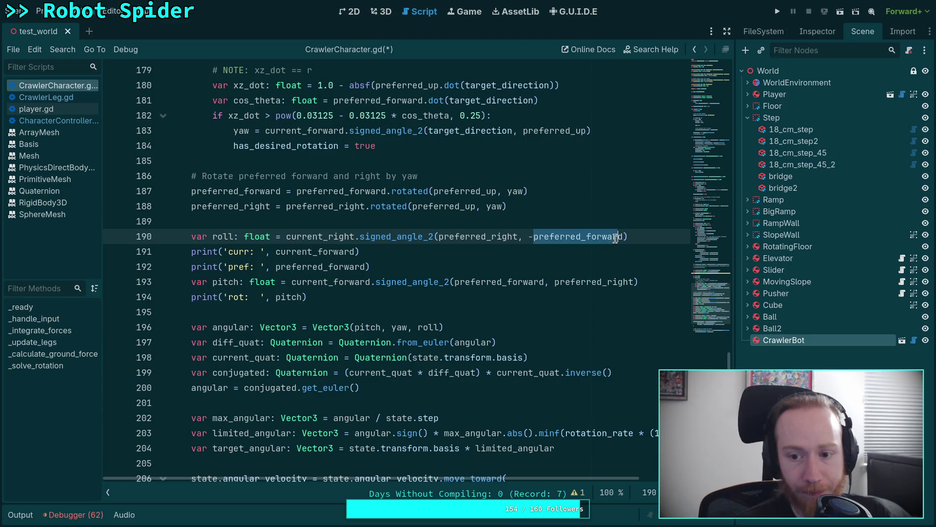
pyautogui.write('curr')
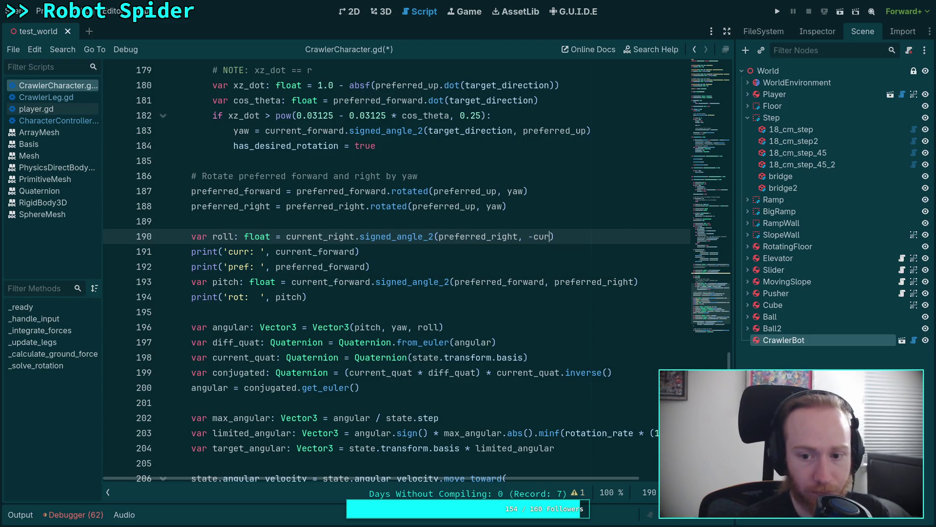
pyautogui.press('Return')
pyautogui.doubleClick(598, 282)
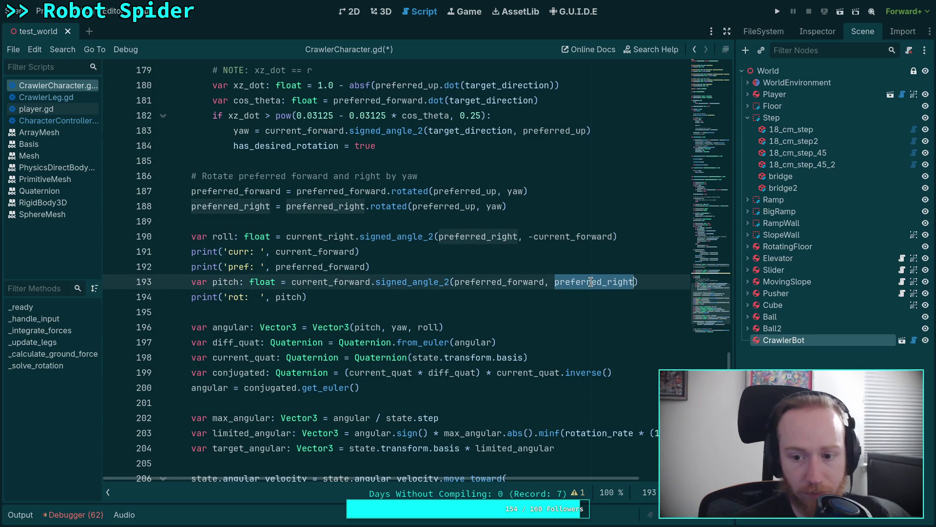
pyautogui.write('cur')
pyautogui.press('Down')
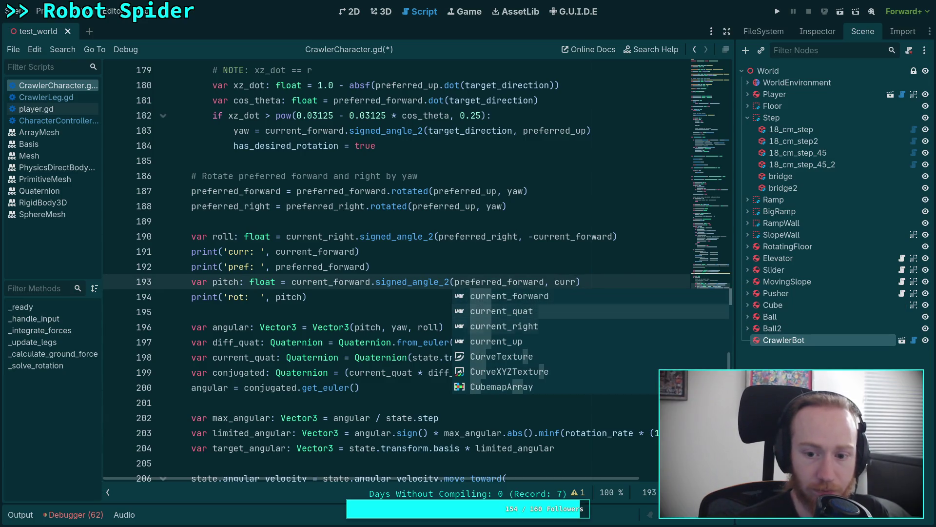
pyautogui.press('Return')
pyautogui.hotkey('ctrl', 's')
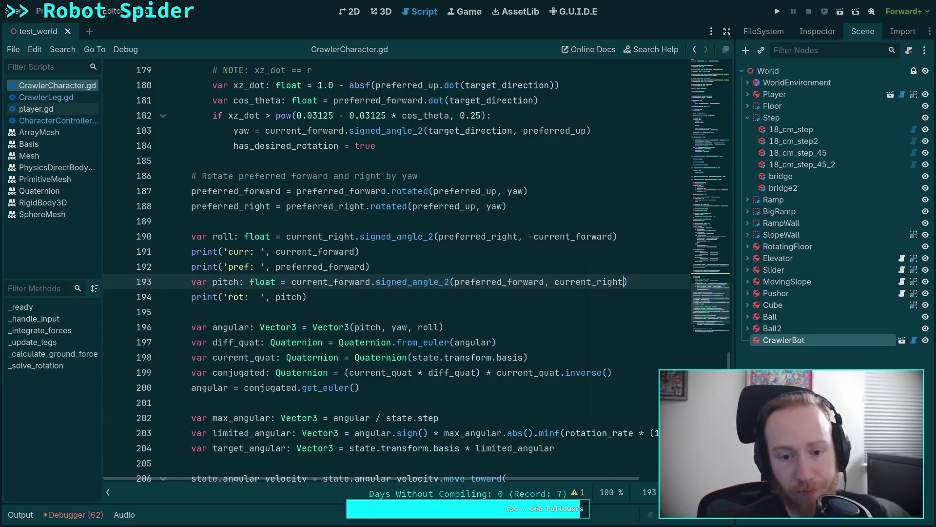
# Test the game, then comment out yaw lines 187–188 with # and test again
pyautogui.press('F5')
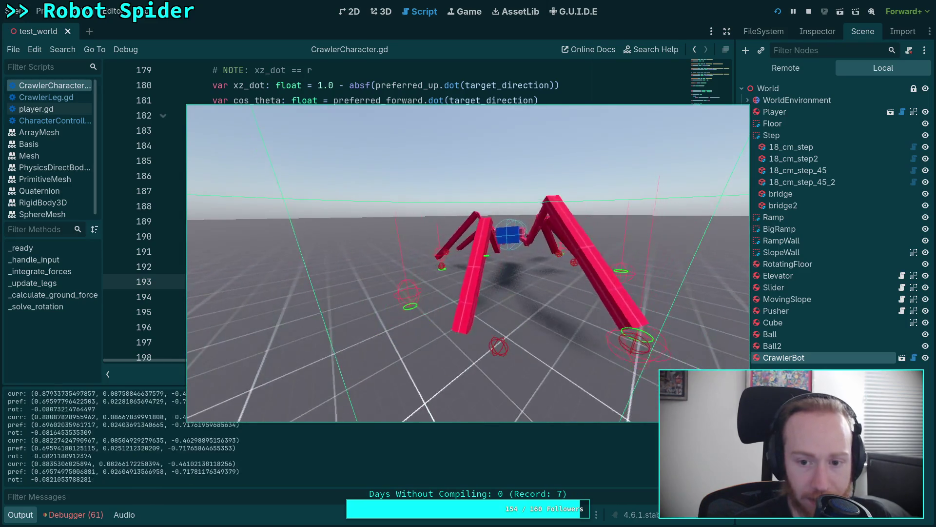
pyautogui.click(809, 13)
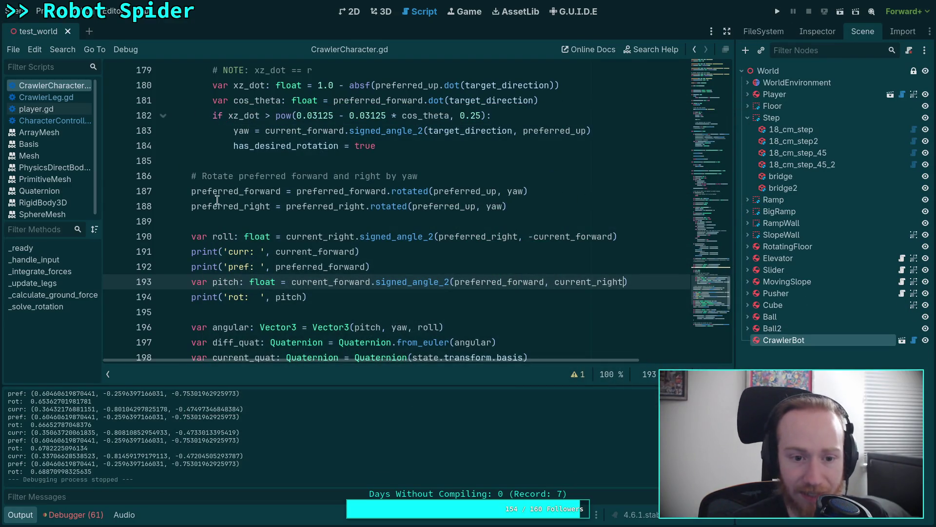
pyautogui.click(190, 190)
pyautogui.write('#')
pyautogui.click(191, 206)
pyautogui.write('#')
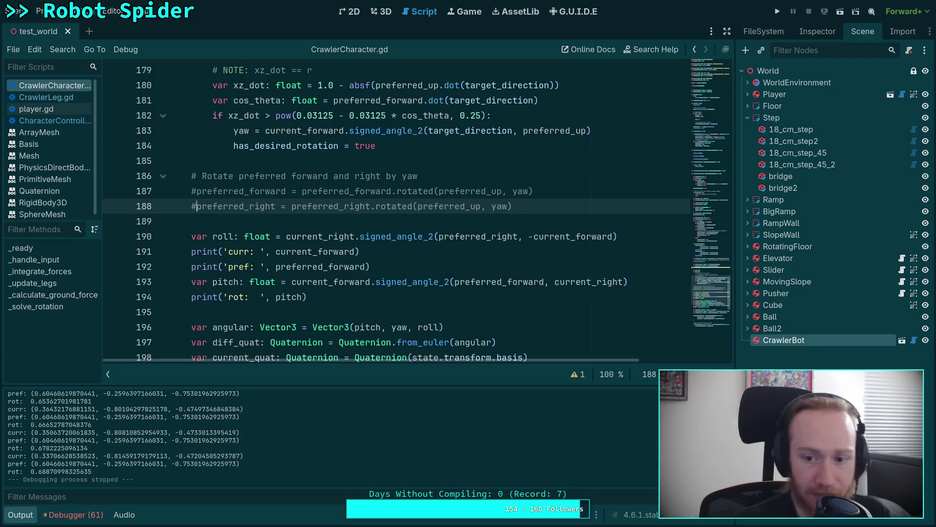
pyautogui.press('F5')
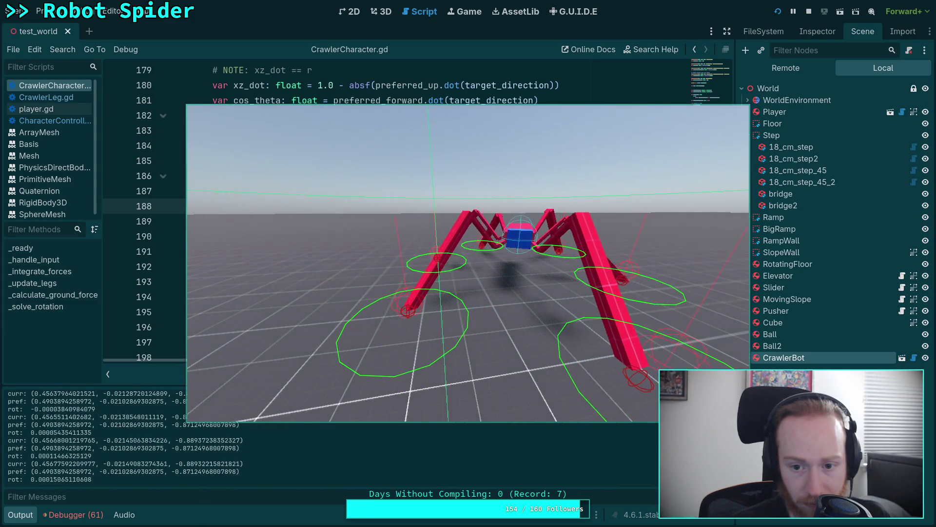
pyautogui.press('F5')
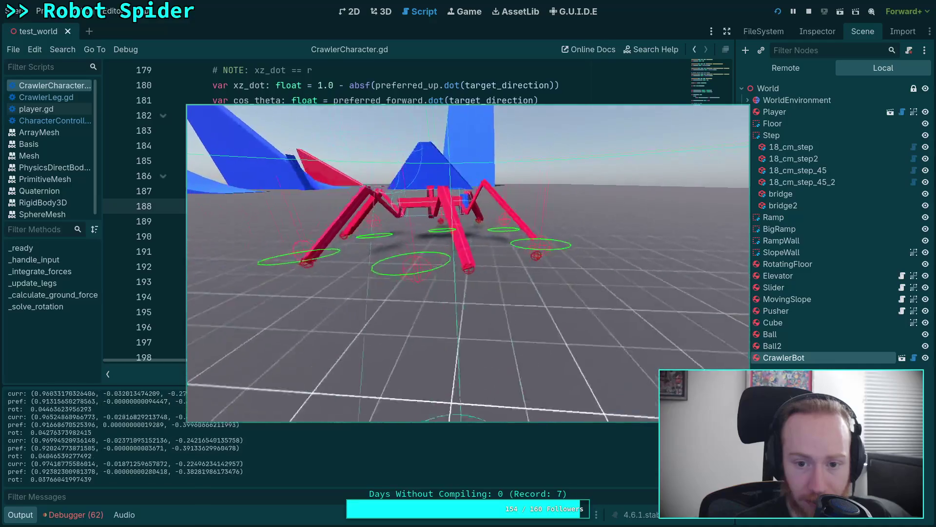
pyautogui.press('Escape')
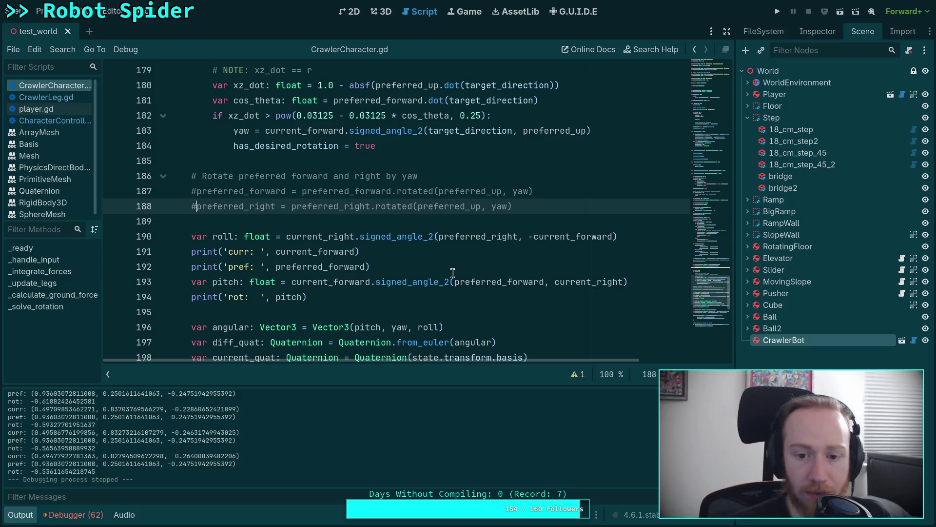
# Undo the edits so roll uses -preferred_forward and pitch uses preferred_right again
pyautogui.hotkey('ctrl', 'z')
pyautogui.hotkey('ctrl', 'z')
pyautogui.hotkey('ctrl', 'z')
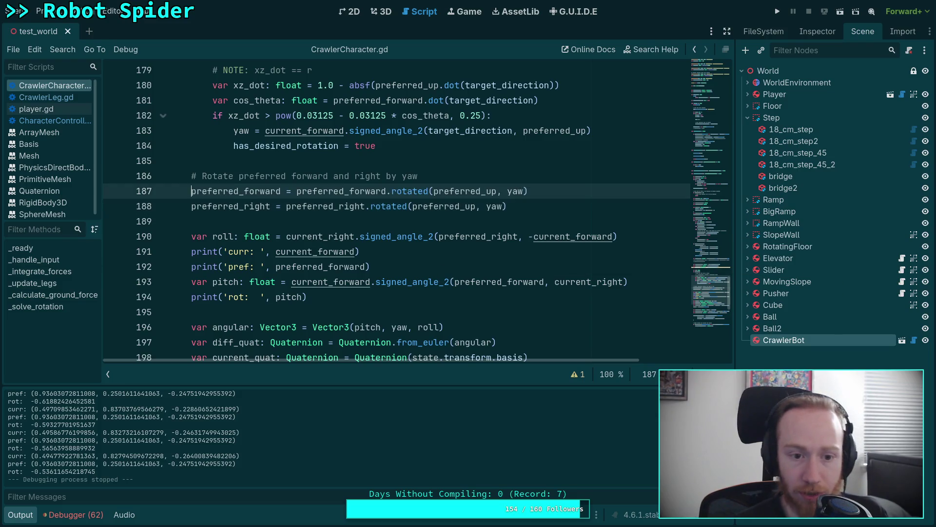
pyautogui.hotkey('ctrl', 'z')
pyautogui.hotkey('ctrl', 'z')
pyautogui.hotkey('ctrl', 'z')
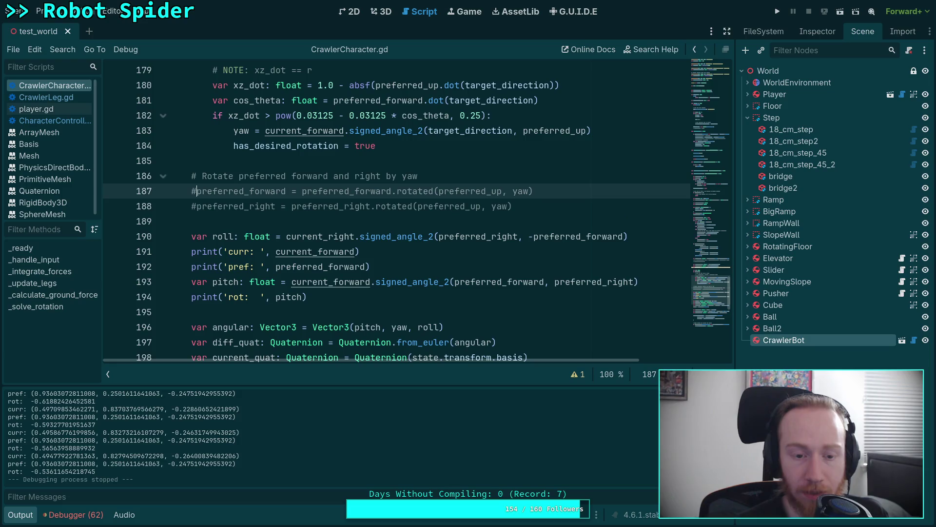
pyautogui.hotkey('ctrl', 'z')
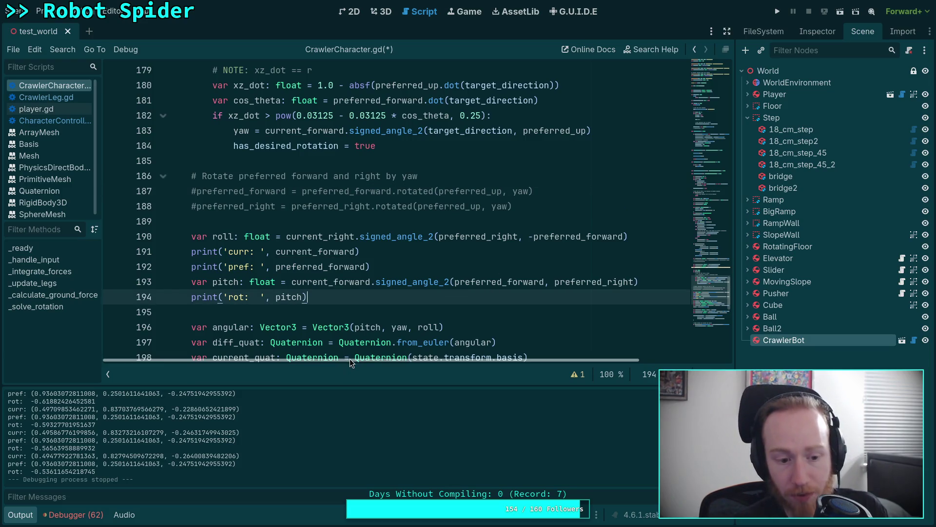
pyautogui.scroll(-4, 361, 336)
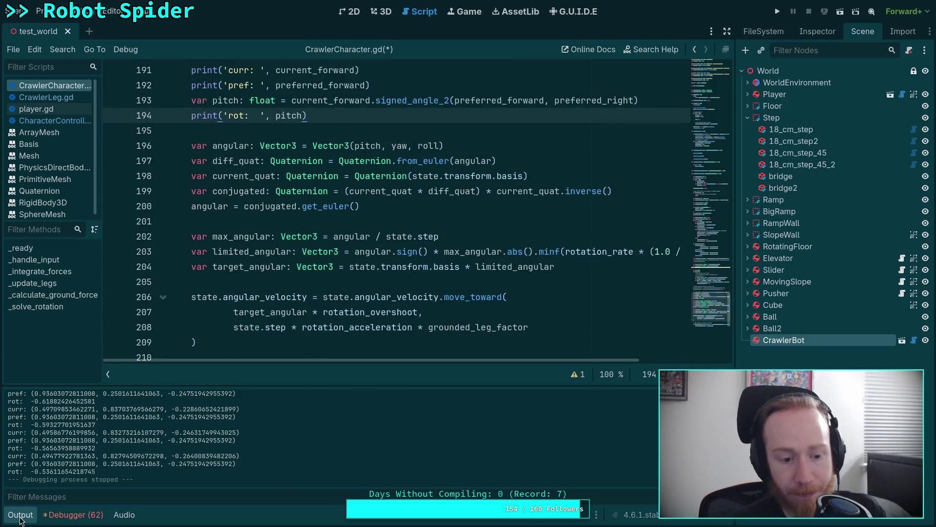
# Toggle the output log and begin selecting the roll and pitch lines
pyautogui.click(19, 515)
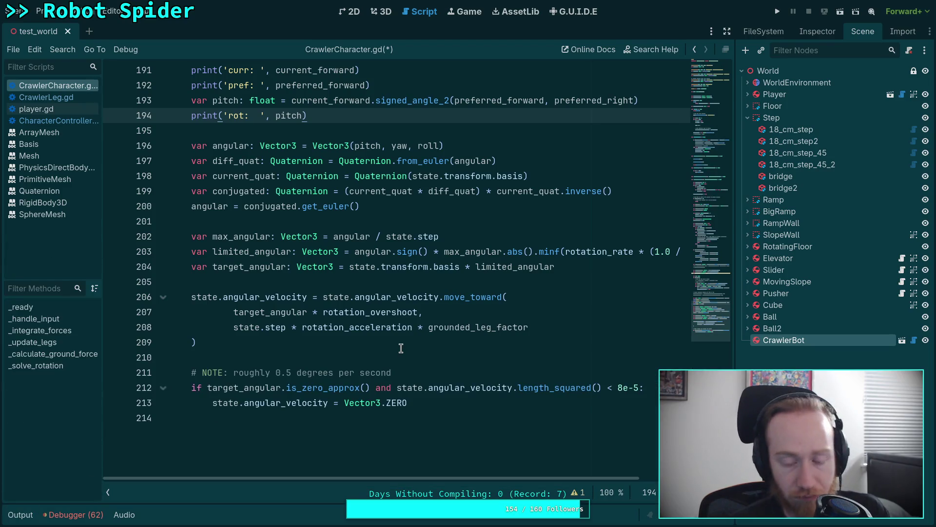
pyautogui.scroll(3, 401, 348)
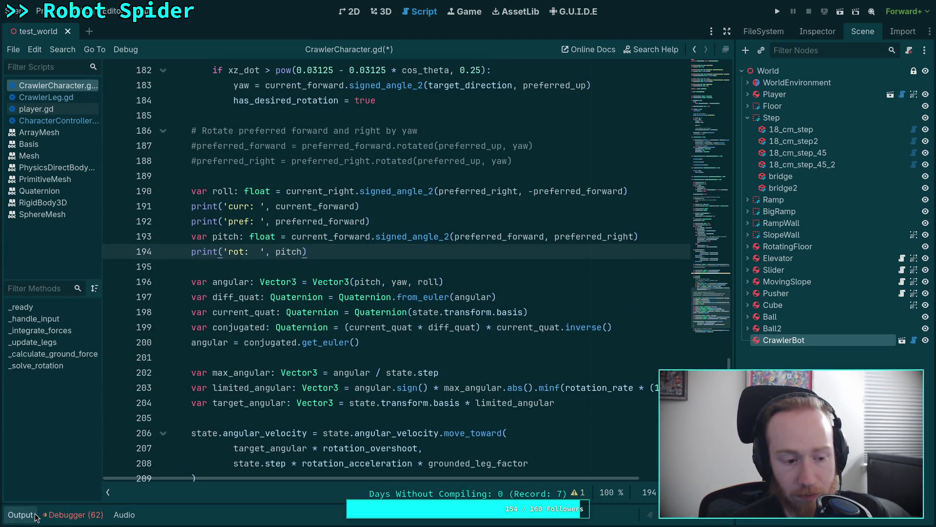
pyautogui.click(20, 515)
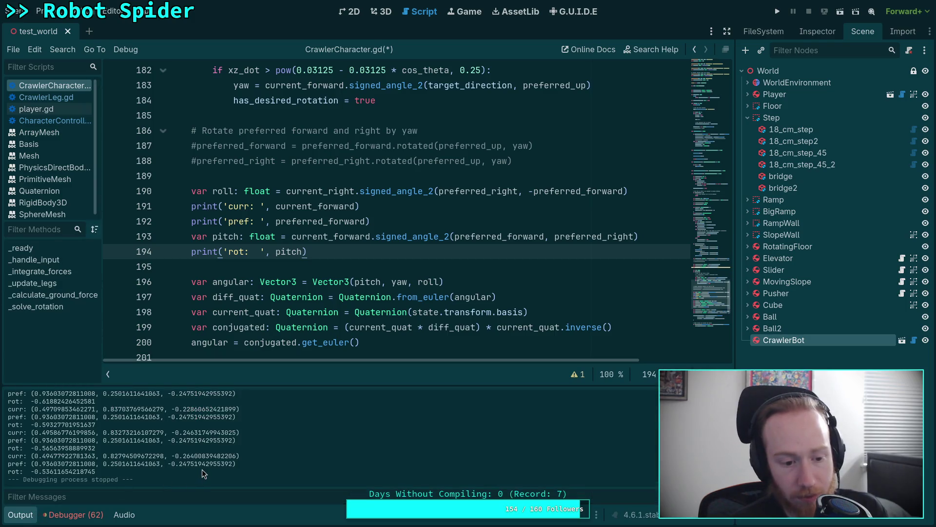
pyautogui.click(33, 517)
pyautogui.click(288, 273)
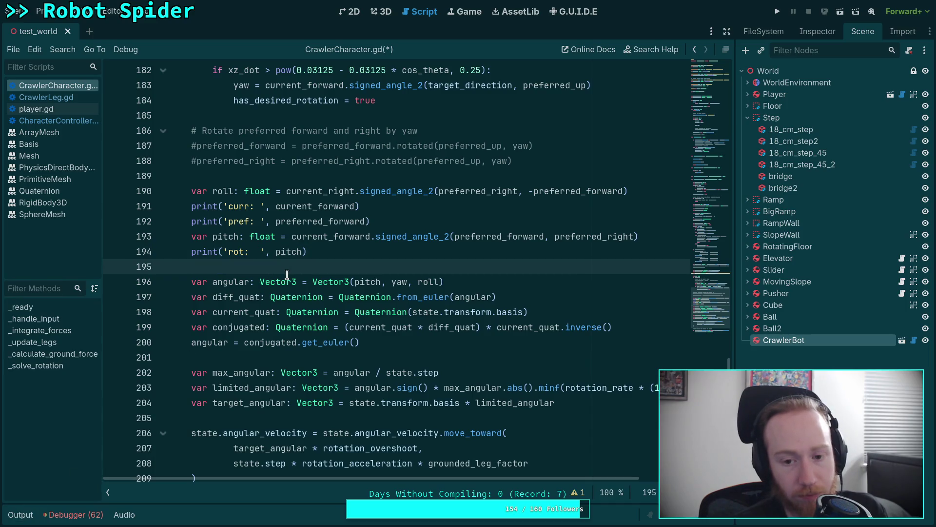
pyautogui.moveTo(287, 274)
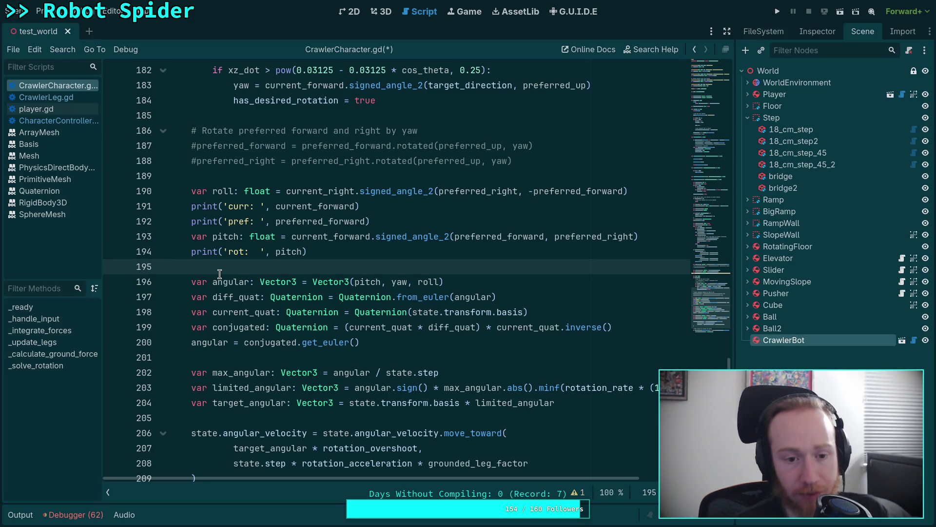
pyautogui.click(310, 251)
pyautogui.hotkey('shift', 'Up')
pyautogui.hotkey('shift', 'Up')
pyautogui.hotkey('shift', 'Up')
pyautogui.hotkey('shift', 'Home')
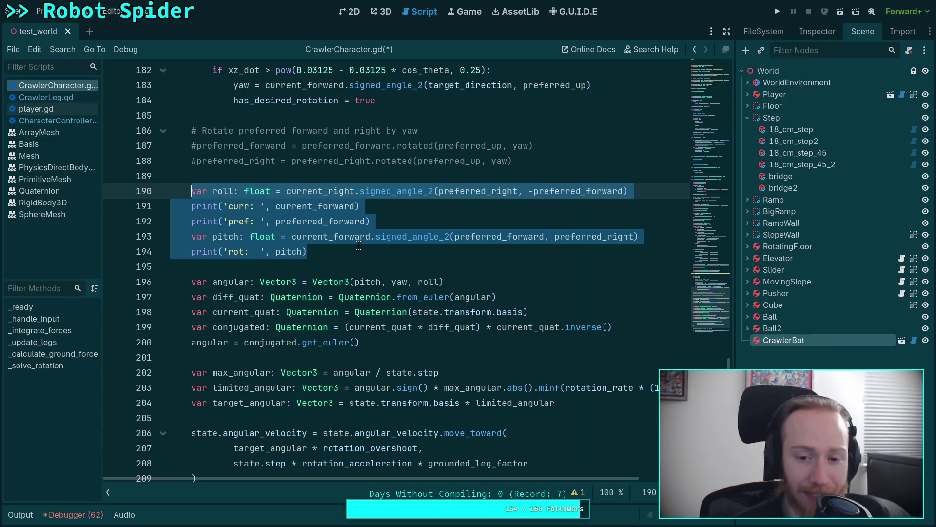
pyautogui.moveTo(376, 239); pyautogui.dragTo(459, 239)
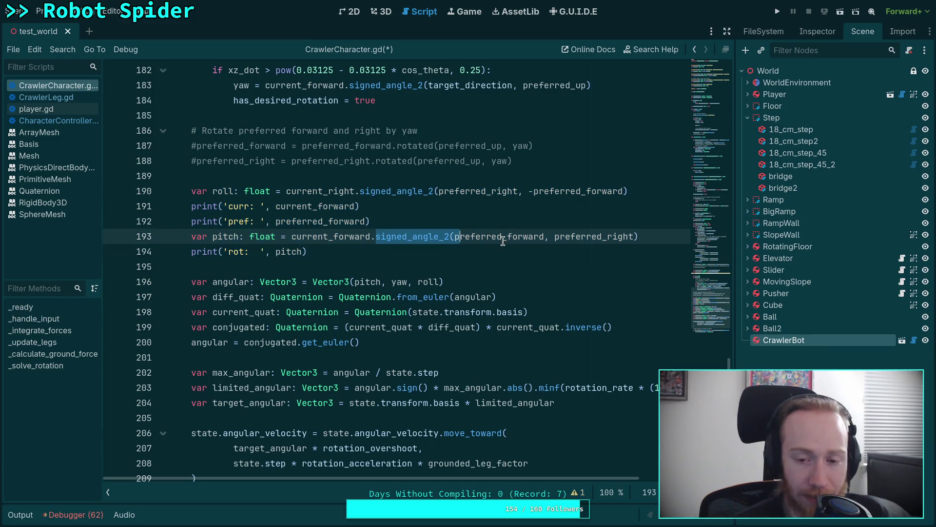
pyautogui.doubleClick(494, 240)
pyautogui.click(340, 239)
pyautogui.doubleClick(516, 236)
pyautogui.click(596, 236)
pyautogui.doubleClick(596, 233)
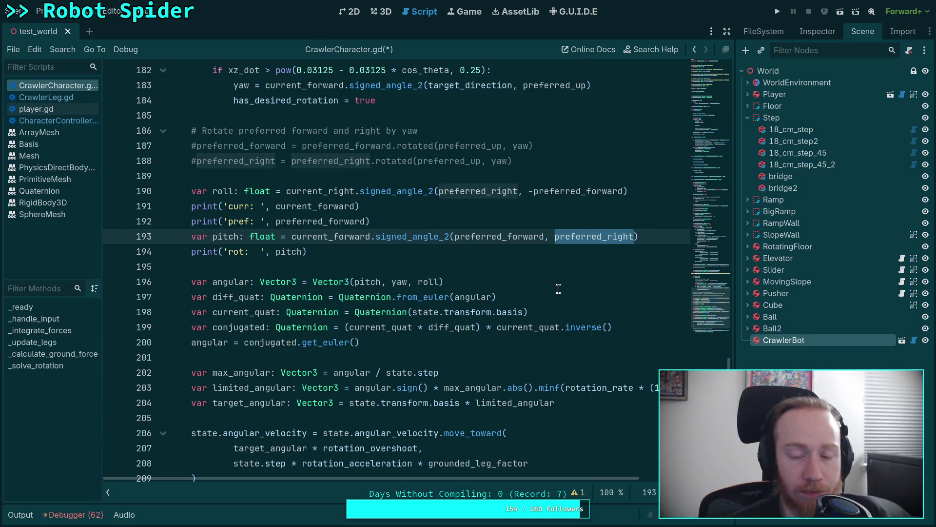
pyautogui.doubleClick(352, 236)
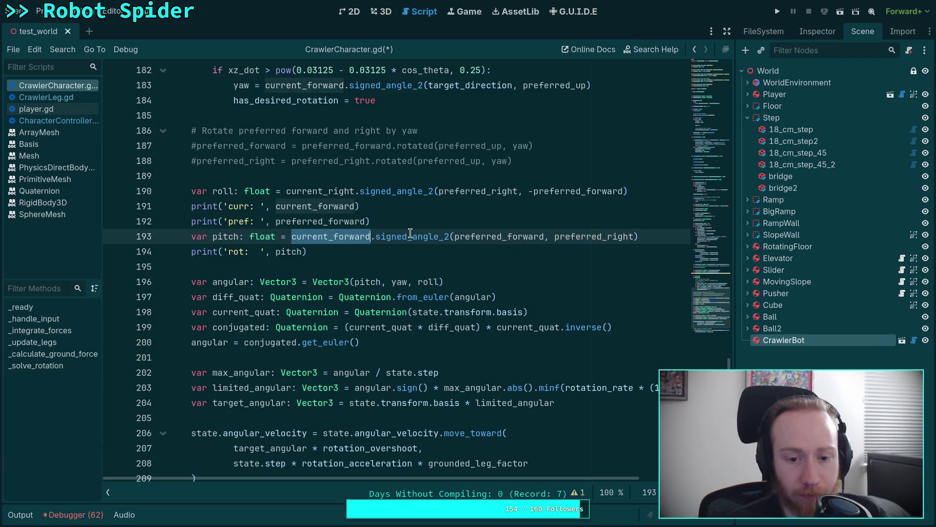
pyautogui.doubleClick(498, 238)
pyautogui.scroll(11, 370, 273)
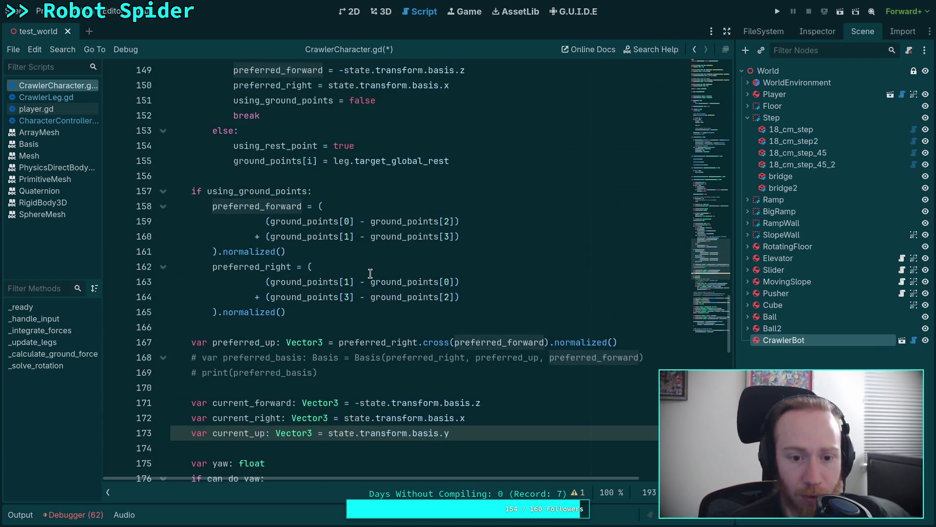
pyautogui.scroll(-7, 351, 302)
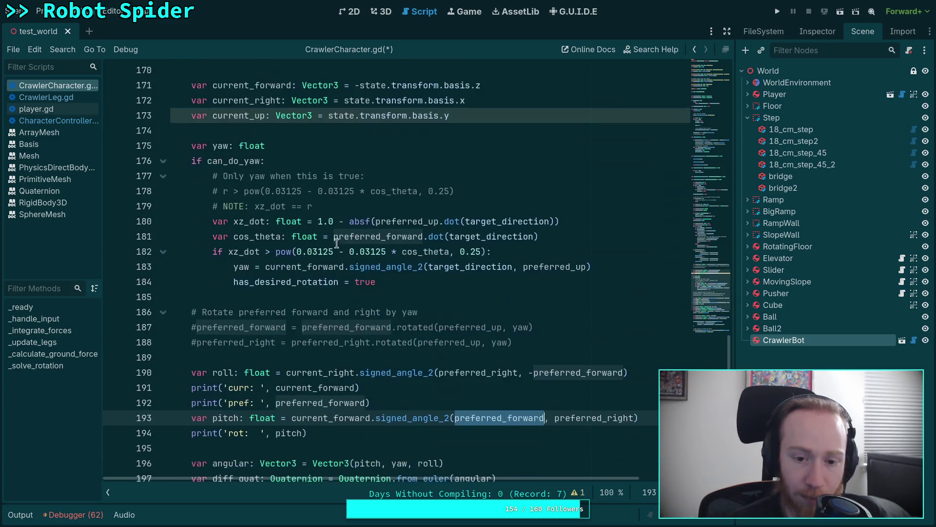
pyautogui.doubleClick(357, 422)
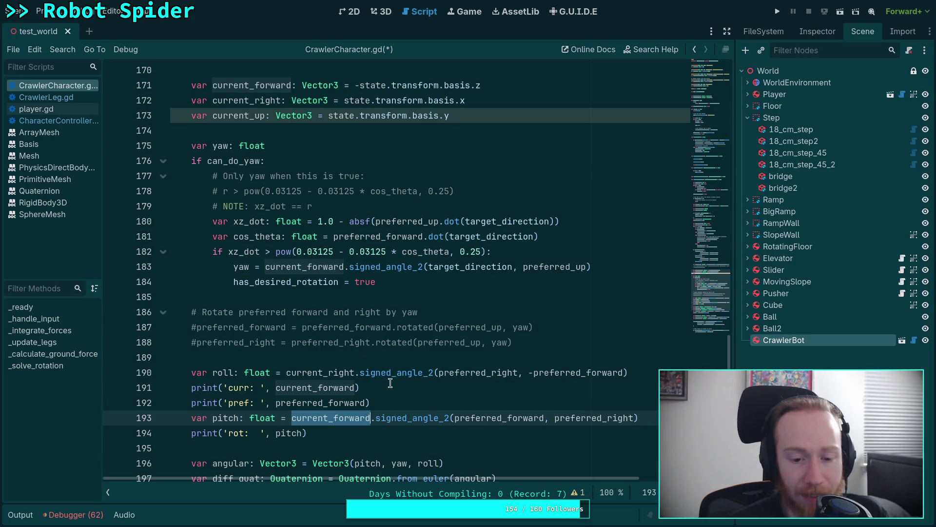
pyautogui.doubleClick(553, 419)
pyautogui.scroll(-1, 391, 379)
pyautogui.scroll(-2, 391, 380)
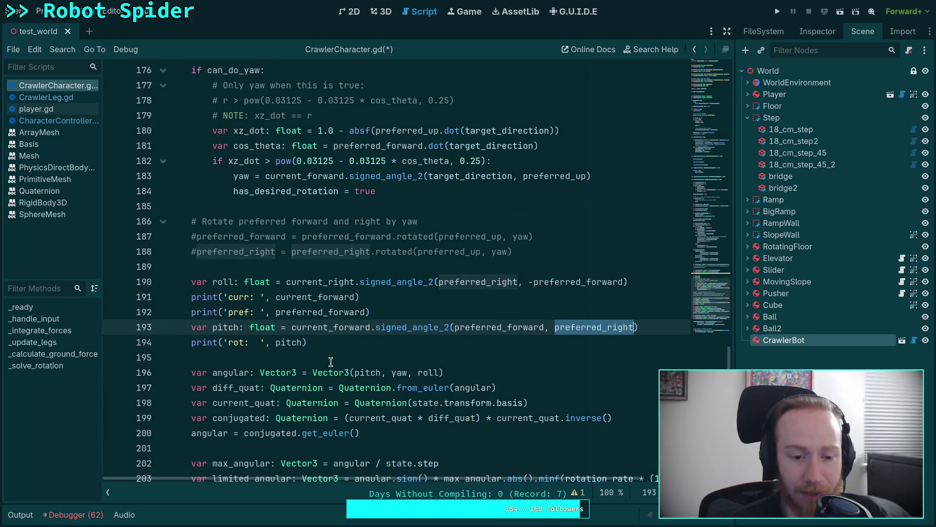
pyautogui.click(330, 361)
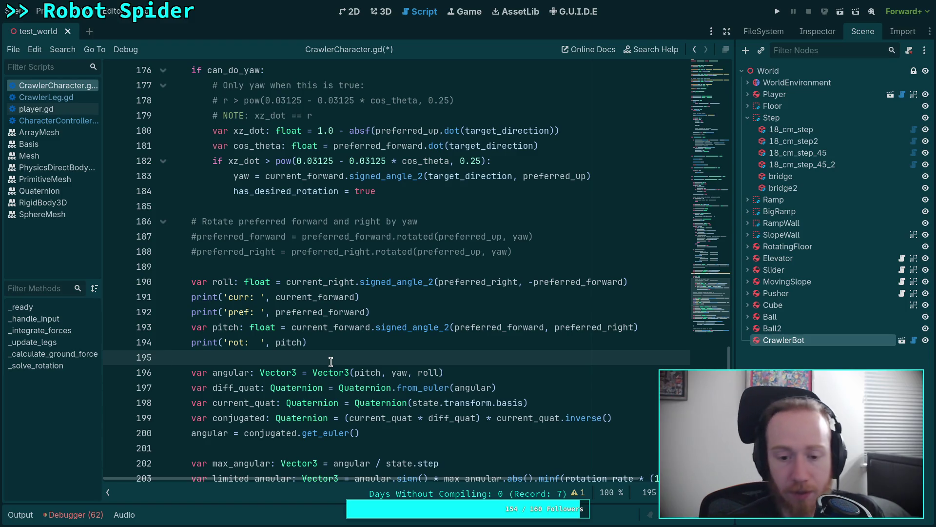
# Negate current_forward in the pitch line, save, and test-run the game
pyautogui.click(289, 325)
pyautogui.write('-')
pyautogui.hotkey('ctrl', 's')
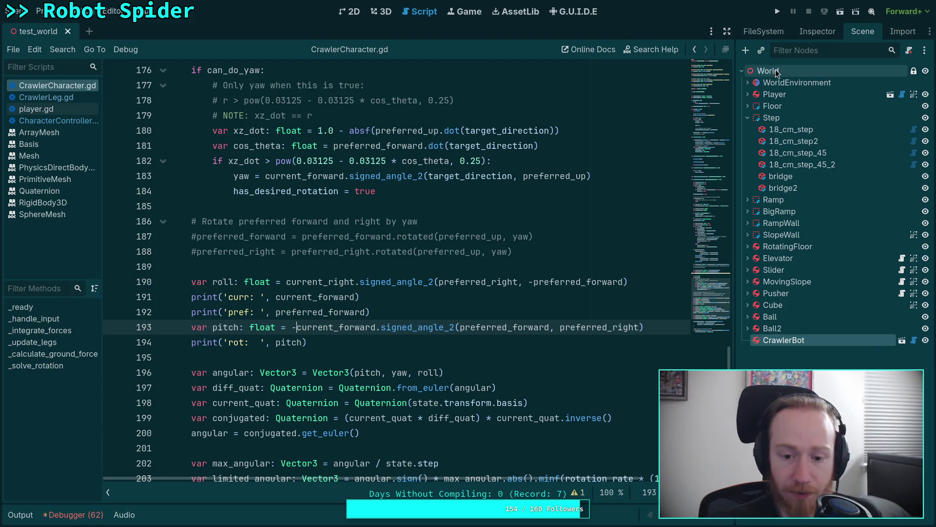
pyautogui.click(777, 11)
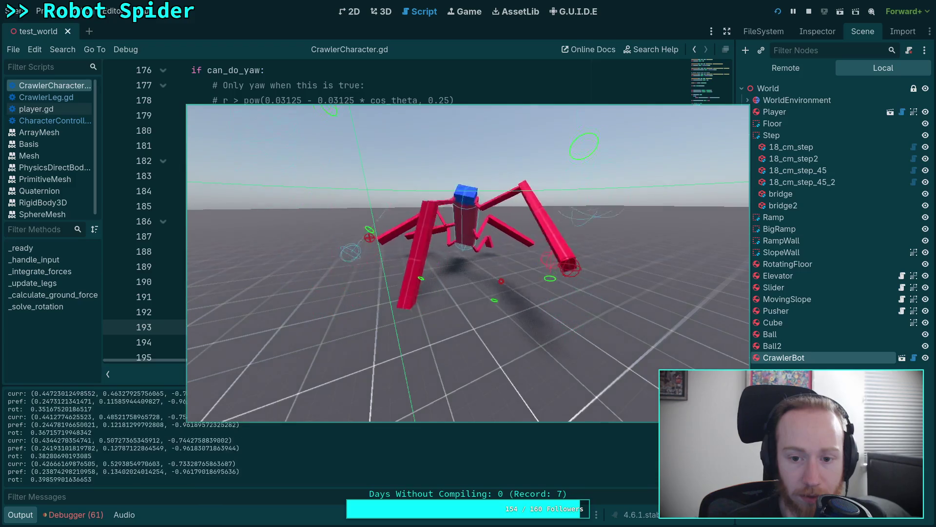
pyautogui.press('F8')
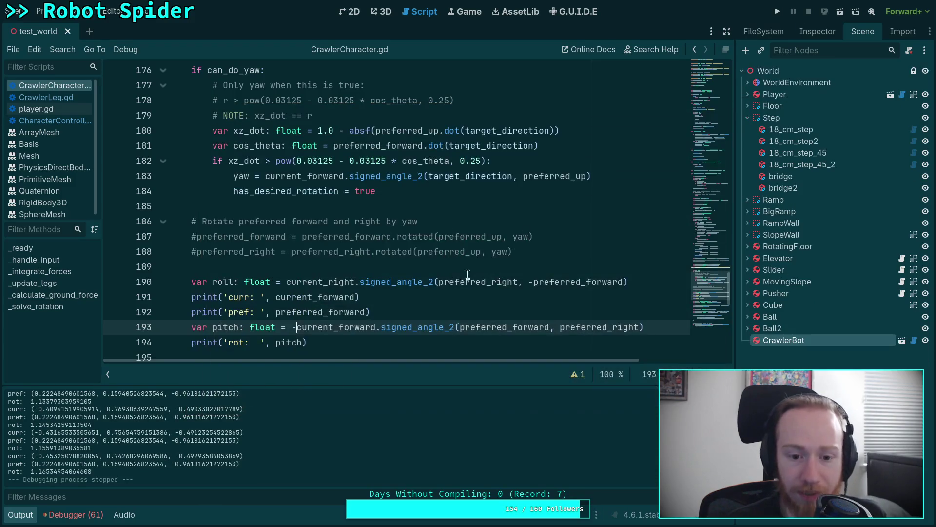
# Add a '-' before current_right in the roll line and rerun the game several times to compare
pyautogui.click(291, 281)
pyautogui.write('-')
pyautogui.press('F5')
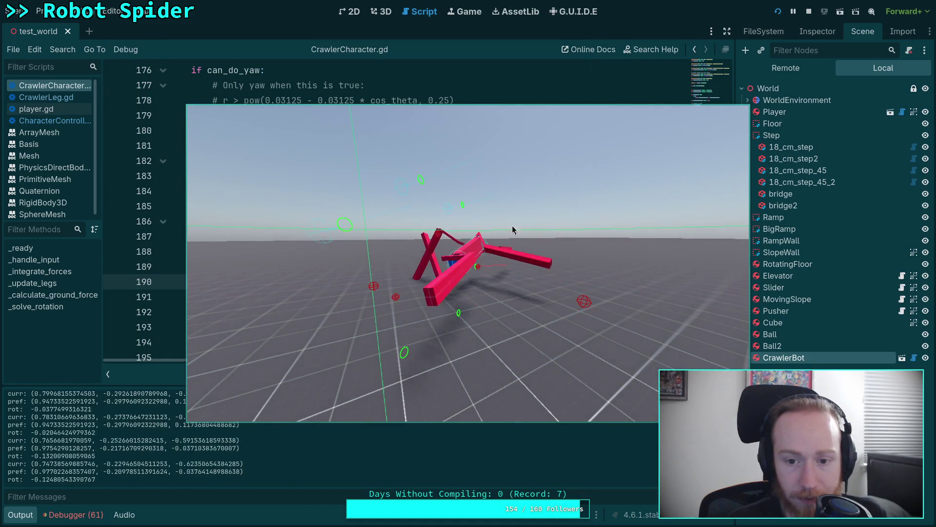
pyautogui.press('F8')
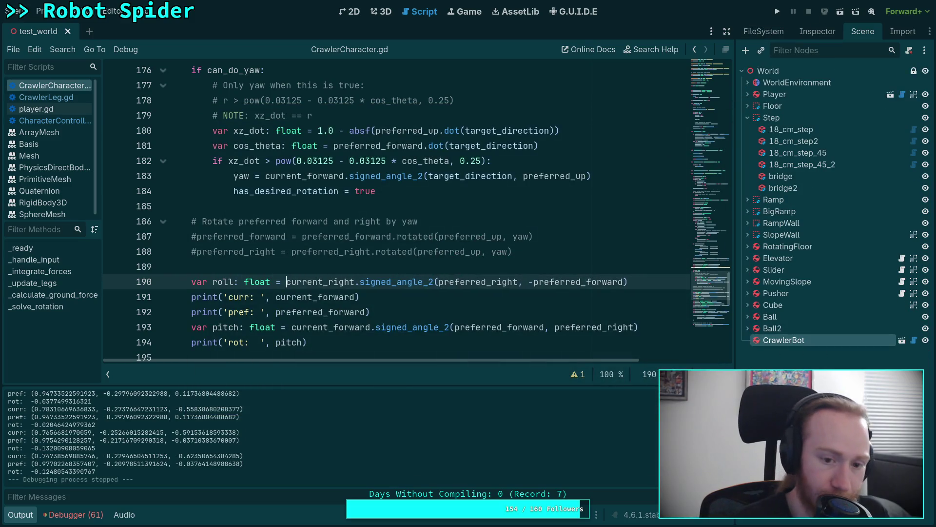
pyautogui.press('F5')
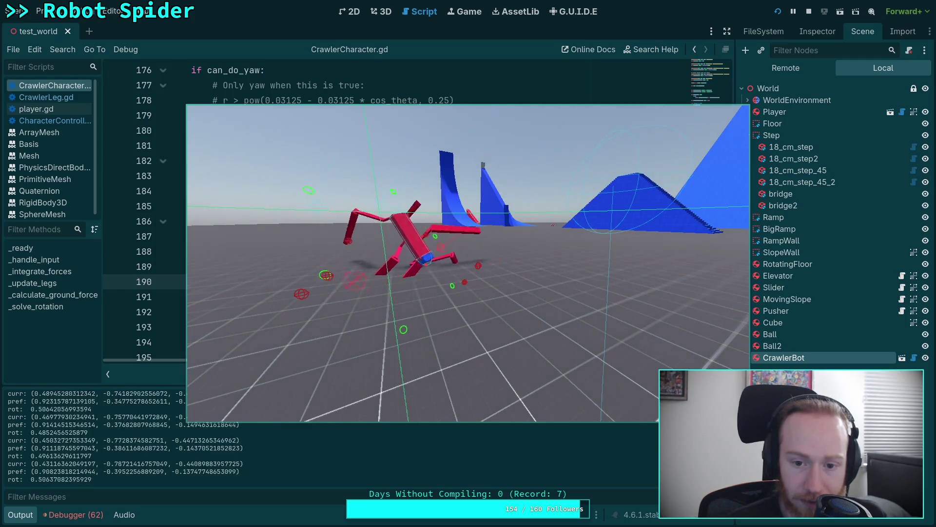
pyautogui.click(809, 11)
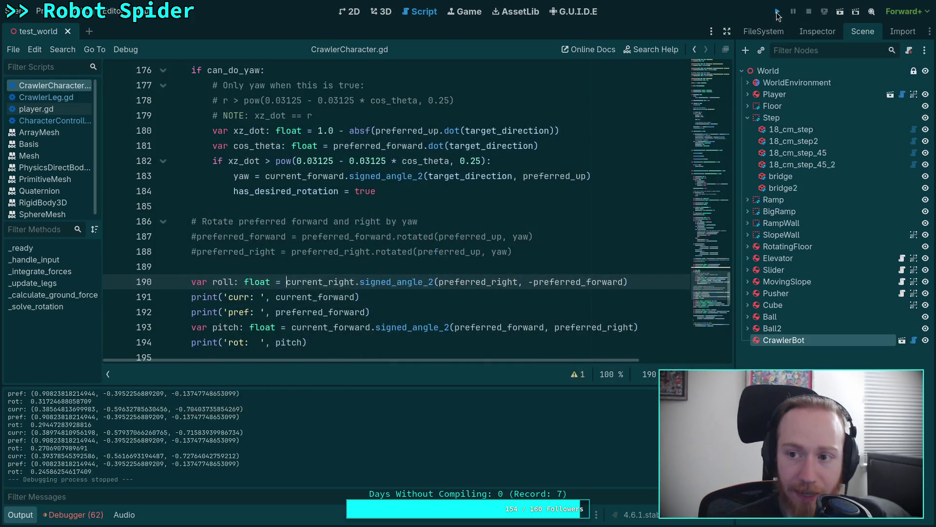
pyautogui.press('F5')
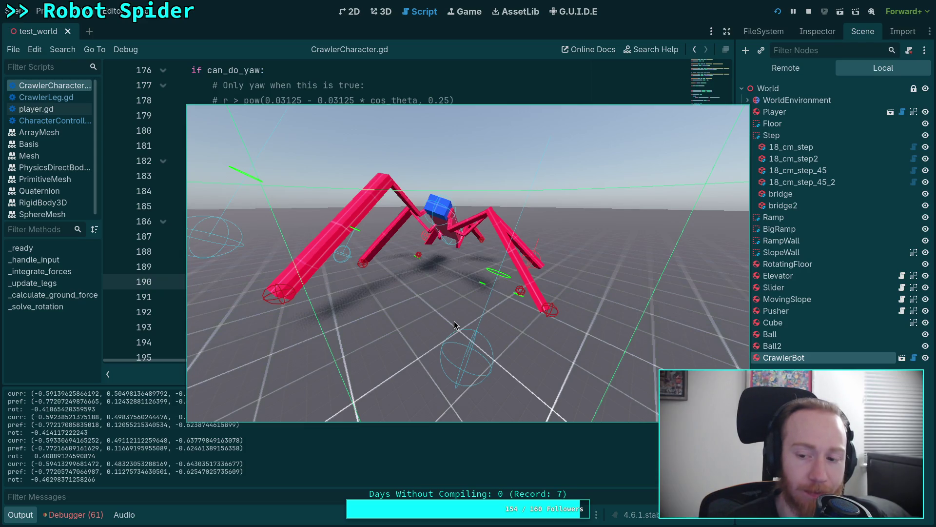
pyautogui.press('F8')
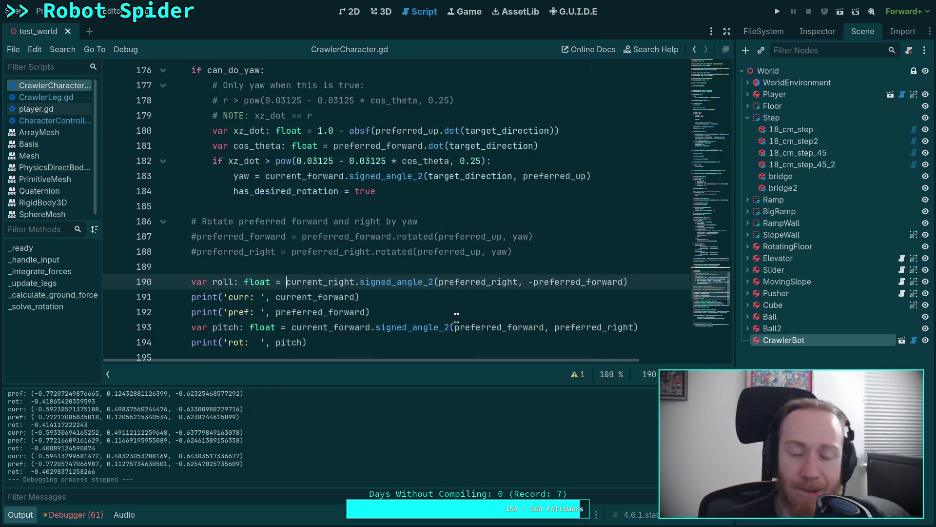
# Scroll down and select the quaternion conjugation block, lines 196–200, to review it
pyautogui.scroll(-3, 431, 309)
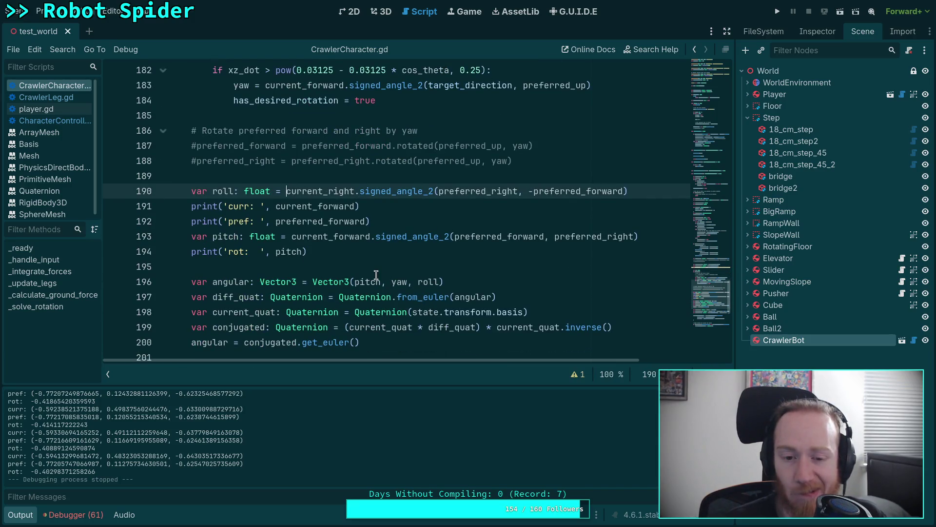
pyautogui.scroll(-3, 385, 279)
pyautogui.moveTo(619, 283); pyautogui.dragTo(190, 245)
pyautogui.click(376, 295)
pyautogui.moveTo(626, 284)
pyautogui.mouseDown()
pyautogui.moveTo(631, 278)
pyautogui.moveTo(203, 231)
pyautogui.mouseUp()
pyautogui.click(344, 282)
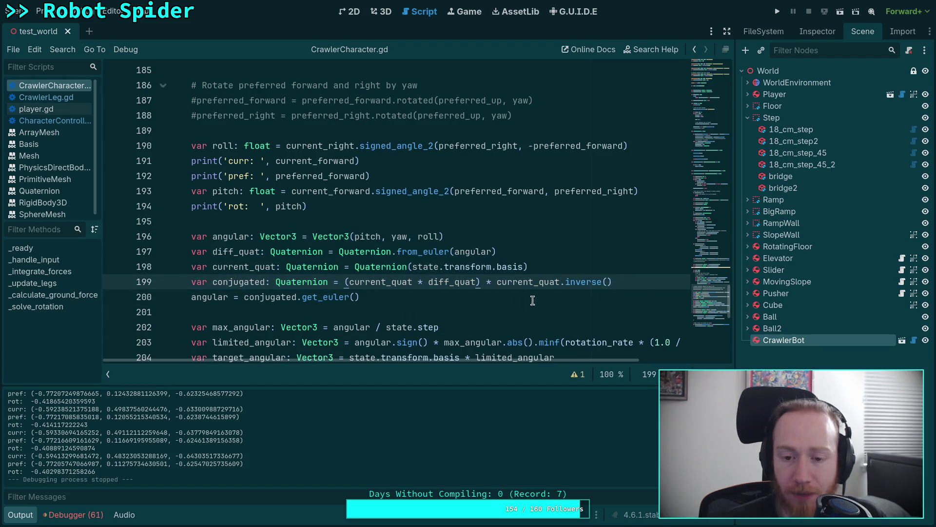
pyautogui.moveTo(615, 283); pyautogui.dragTo(205, 239)
pyautogui.click(329, 294)
pyautogui.moveTo(393, 283)
pyautogui.mouseDown()
pyautogui.moveTo(225, 258)
pyautogui.moveTo(182, 234)
pyautogui.mouseUp()
pyautogui.click(404, 291)
pyautogui.moveTo(434, 301); pyautogui.dragTo(192, 236)
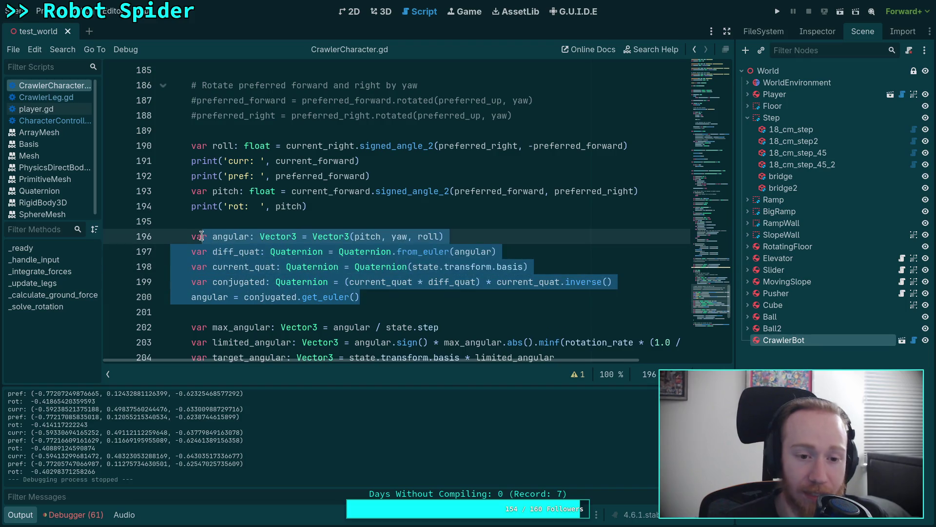
pyautogui.click(419, 299)
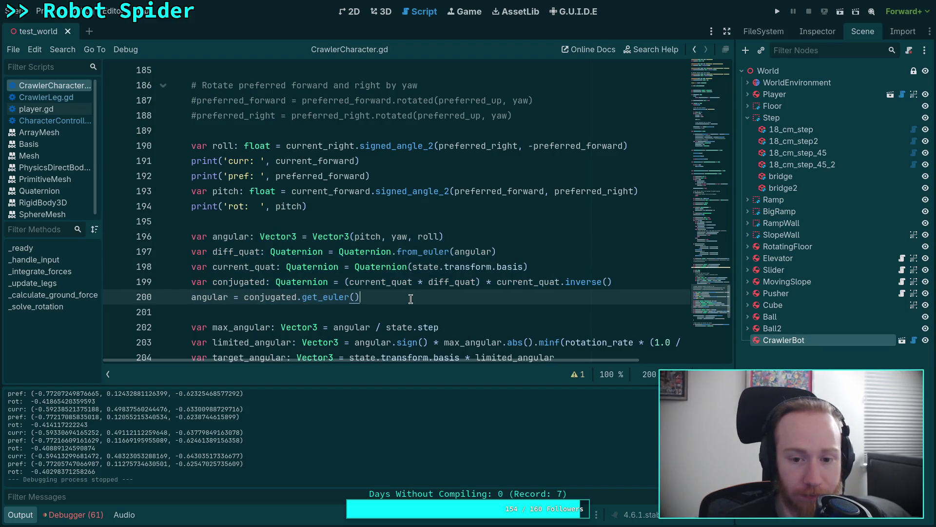
# Comment out lines 197–200 (diff_quat, current_quat, conjugated, get_euler), save, and run with F5
pyautogui.click(192, 252)
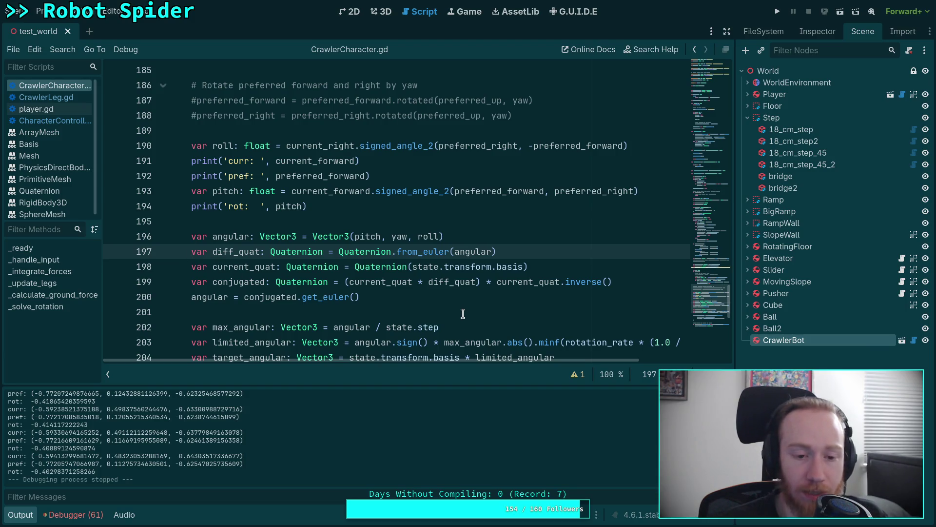
pyautogui.scroll(-1, 462, 314)
pyautogui.write('#')
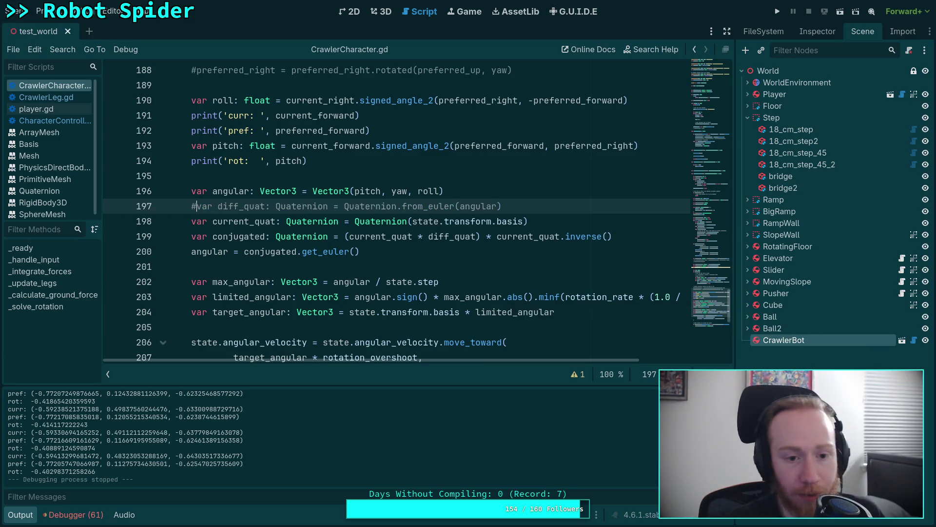
pyautogui.click(191, 220)
pyautogui.write('#')
pyautogui.click(191, 236)
pyautogui.hotkey('shift', 'Down')
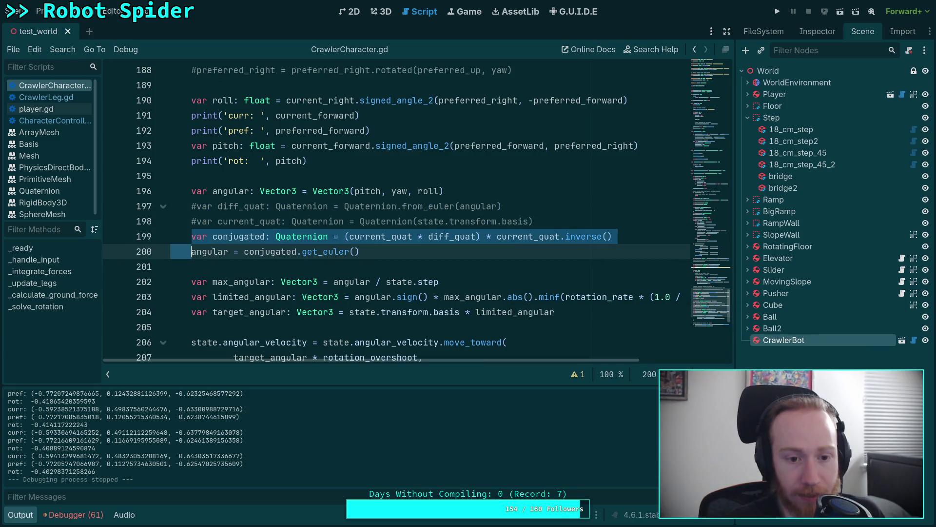
pyautogui.click(191, 236)
pyautogui.hotkey('shift', 'Down')
pyautogui.hotkey('ctrl', 'k')
pyautogui.hotkey('ctrl', 's')
pyautogui.press('F5')
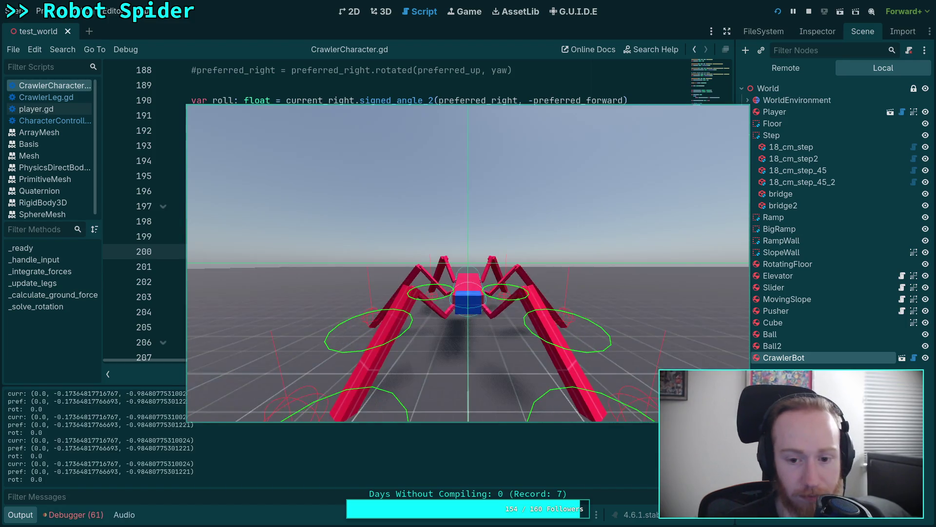
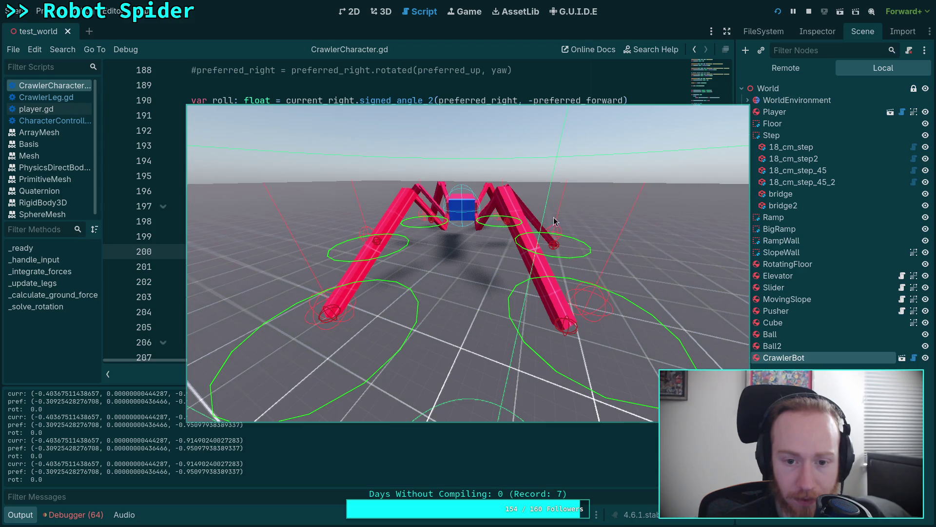
# Stop the running crawler test and select has_desired_rotation on line 184
pyautogui.press('F8')
pyautogui.scroll(4, 380, 223)
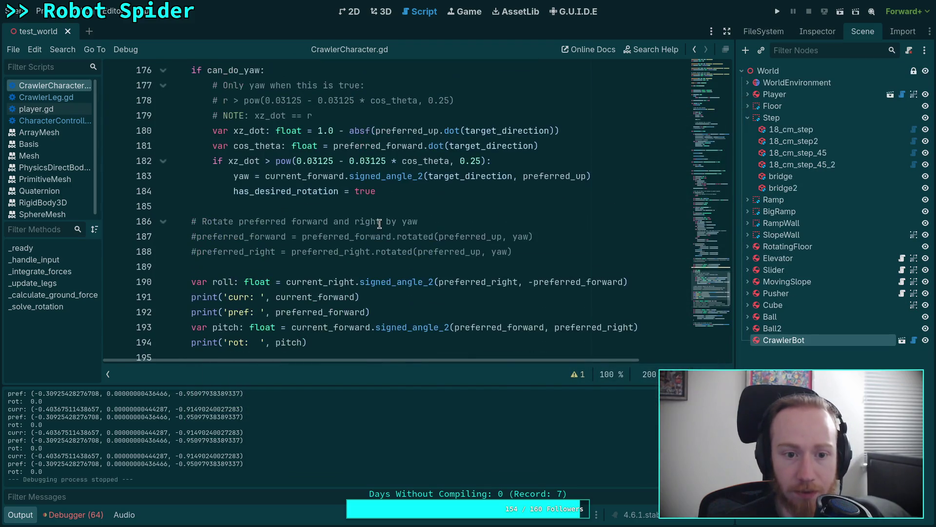
pyautogui.doubleClick(255, 191)
# Scroll through the yaw block and place the caret after the yaw calculation on line 183
pyautogui.scroll(1, 222, 213)
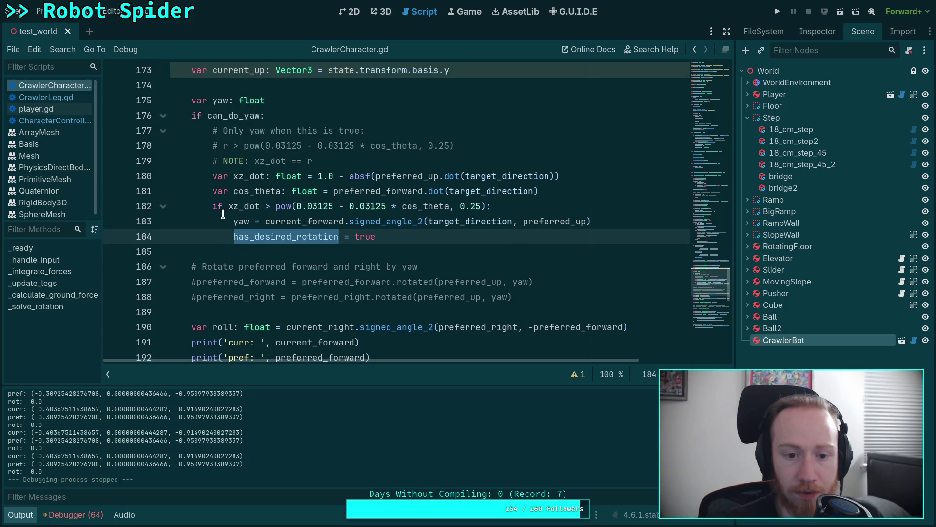
pyautogui.scroll(1, 223, 214)
pyautogui.scroll(1, 223, 213)
pyautogui.scroll(-11, 223, 211)
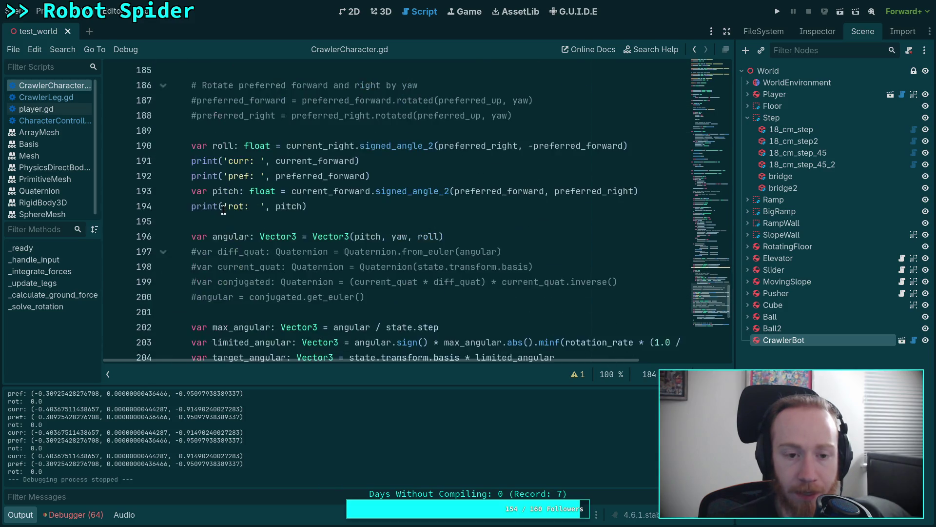
pyautogui.scroll(9, 229, 204)
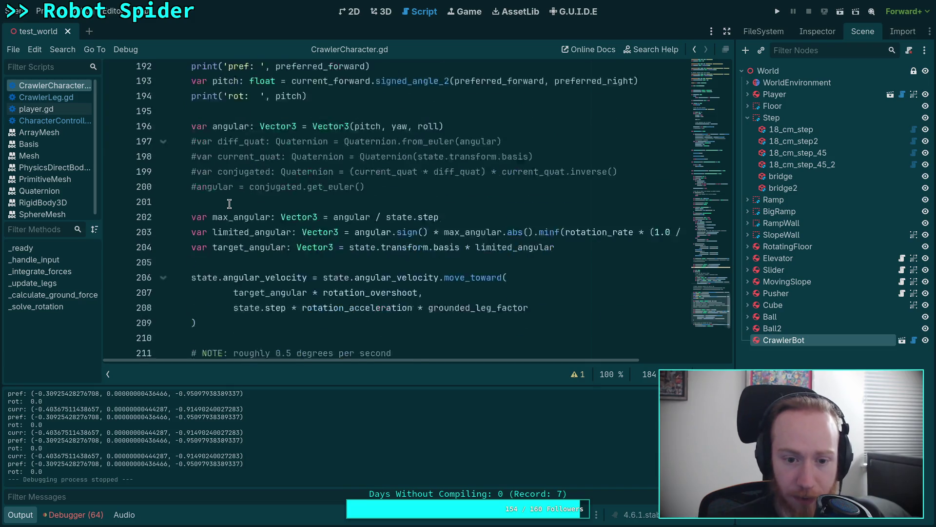
pyautogui.scroll(-7, 229, 204)
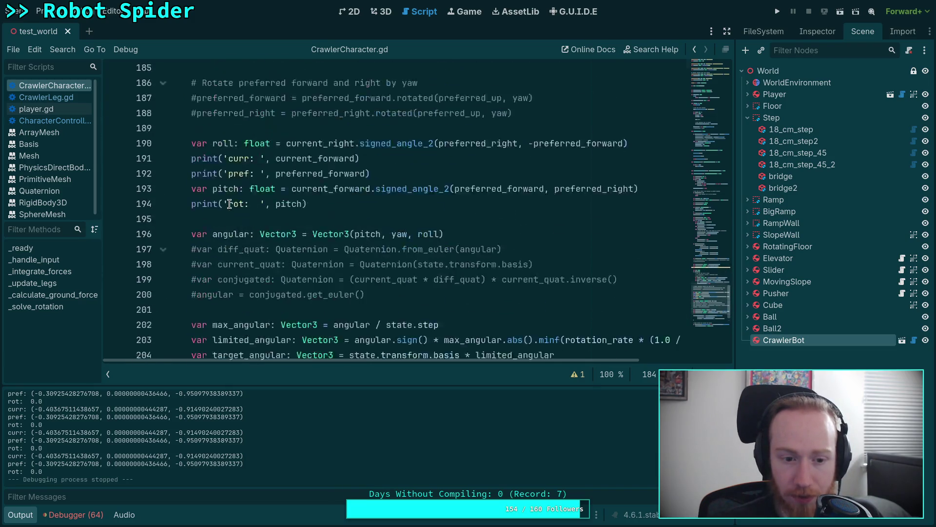
pyautogui.scroll(8, 229, 205)
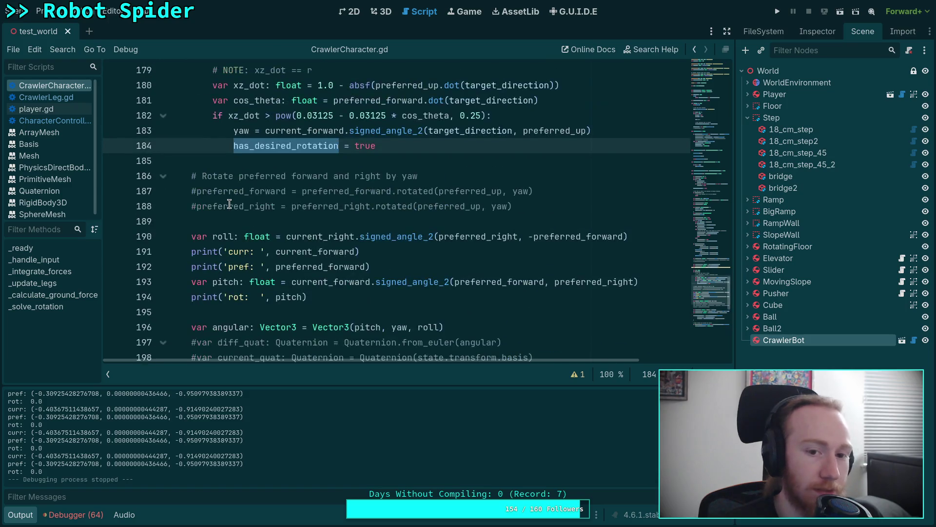
pyautogui.moveTo(297, 282)
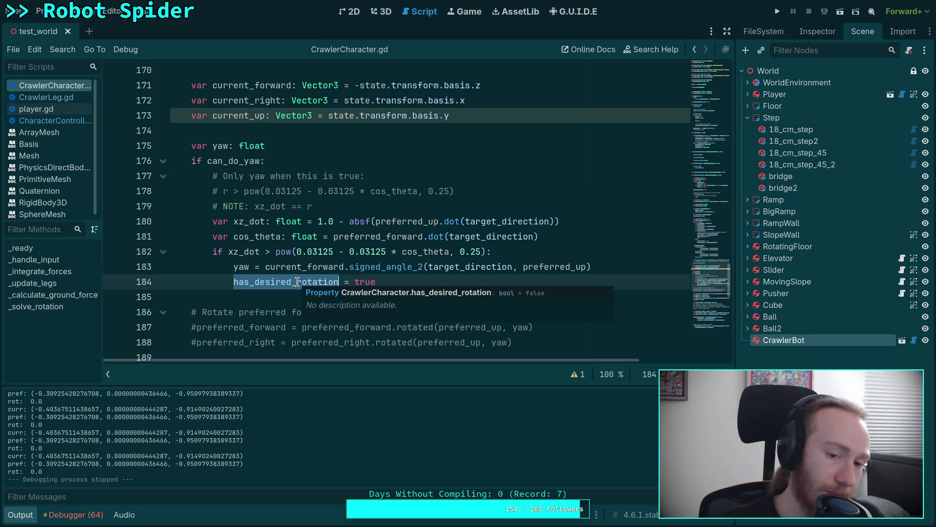
pyautogui.scroll(-1, 201, 263)
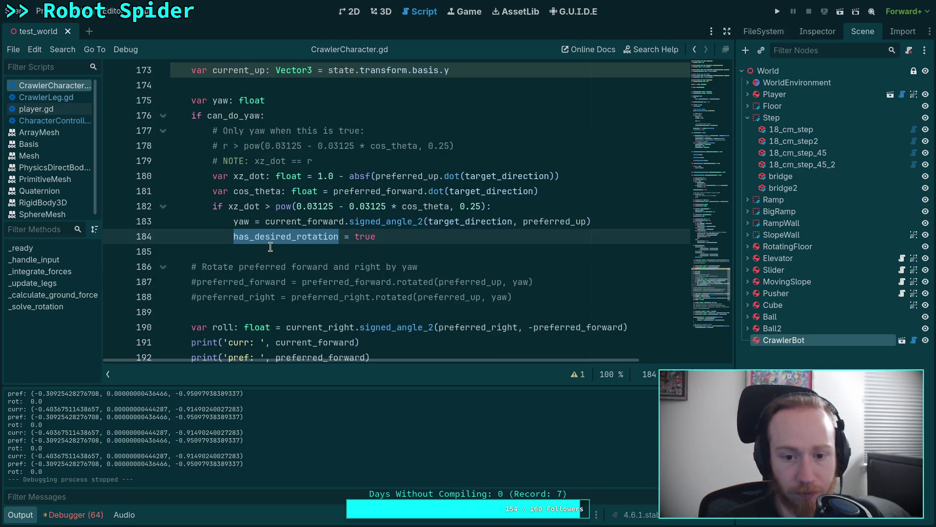
pyautogui.click(622, 223)
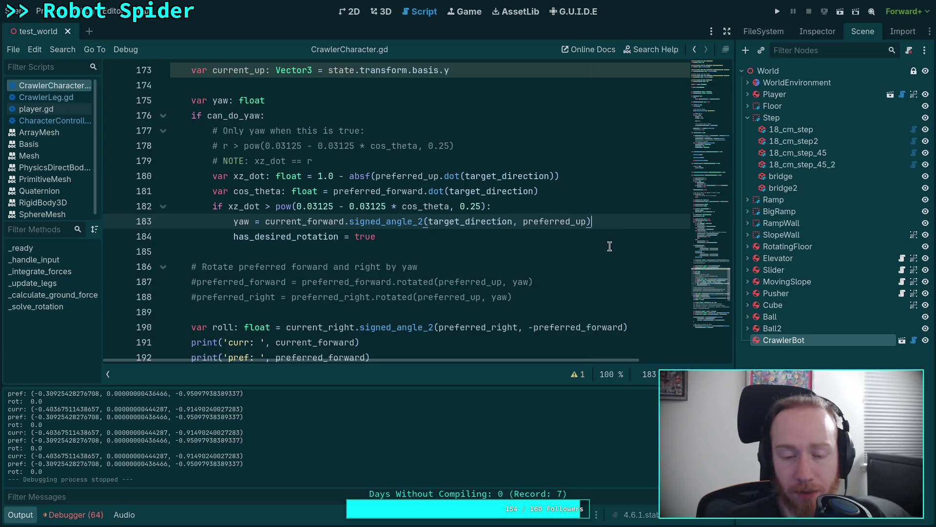
# Start an 'if absf(yaw)' check on a new line after the yaw calculation
pyautogui.press('Return')
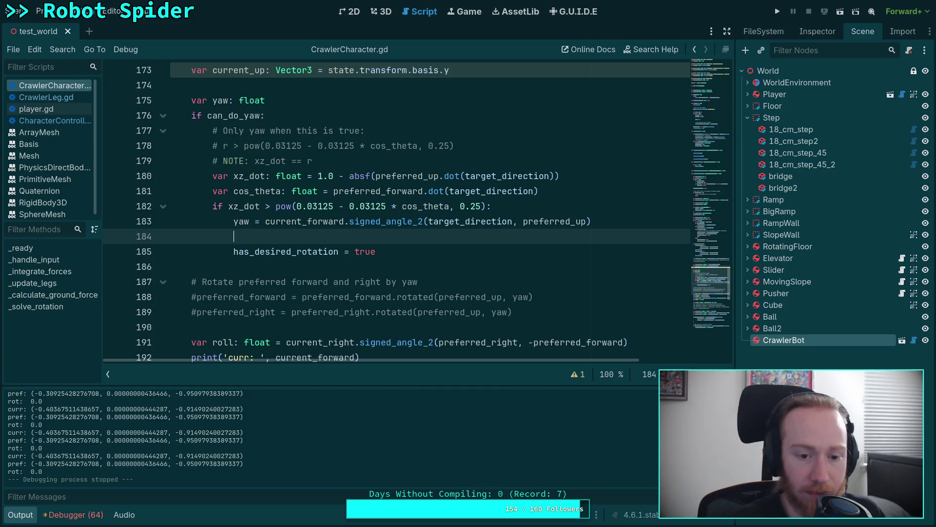
pyautogui.write('if yaw')
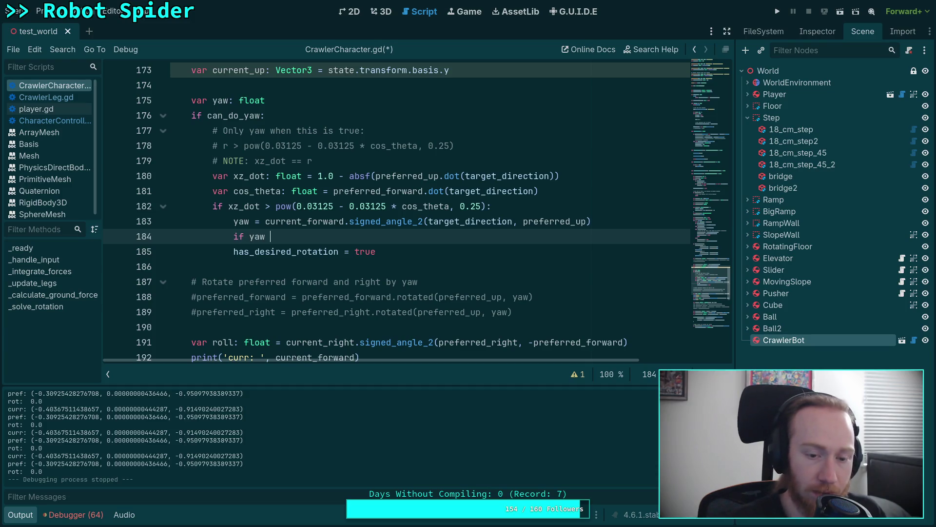
pyautogui.press('BackSpace')
pyautogui.press('BackSpace')
pyautogui.press('BackSpace')
pyautogui.write('absf(yaw) >')
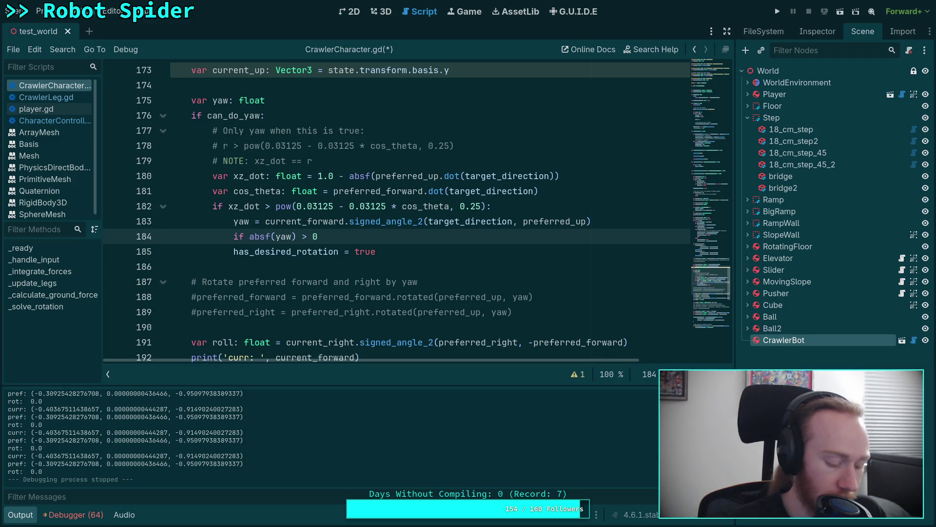
# Consult the Crawler Bot notes and the Python calculator session, then return to the script
pyautogui.hotkey('alt', 'Tab')
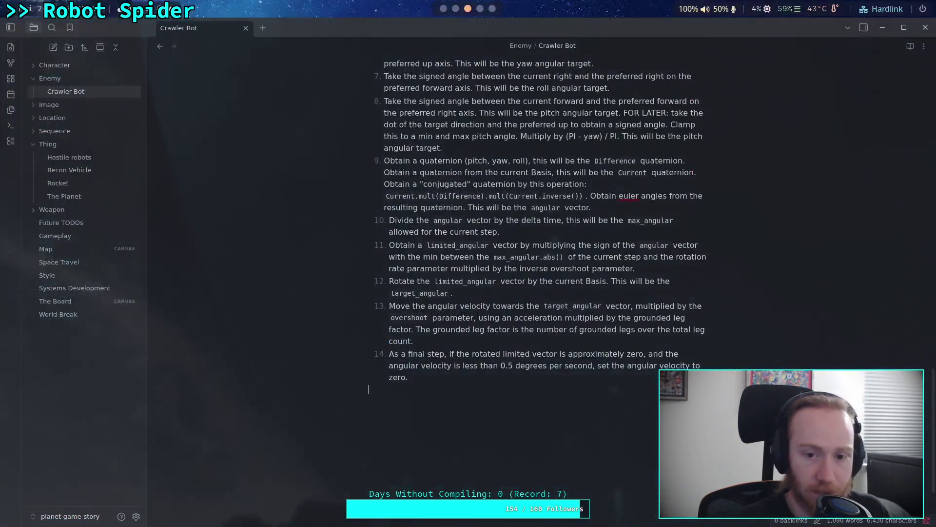
pyautogui.press('super+2')
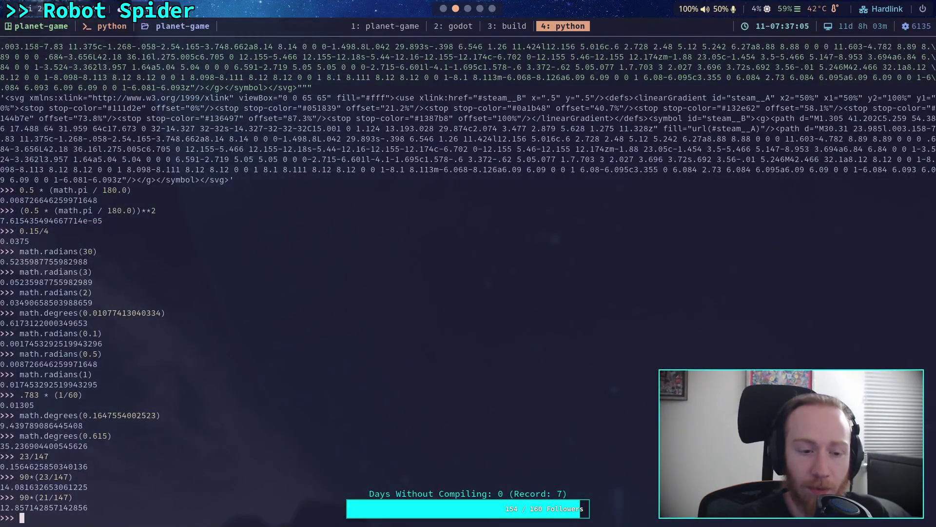
pyautogui.hotkey('alt', 'Tab')
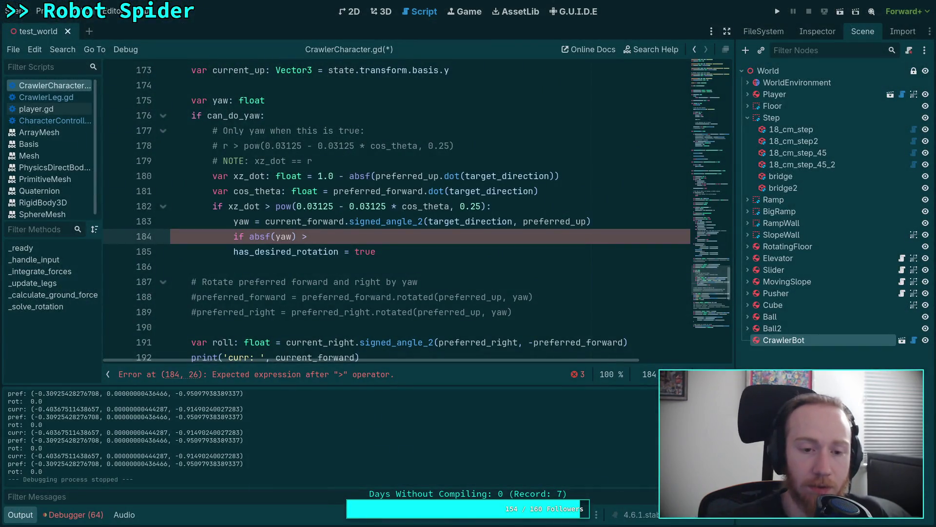
# Review the grounded_legs and has_desired_rotation usages, then go to error line 184
pyautogui.scroll(15, 298, 253)
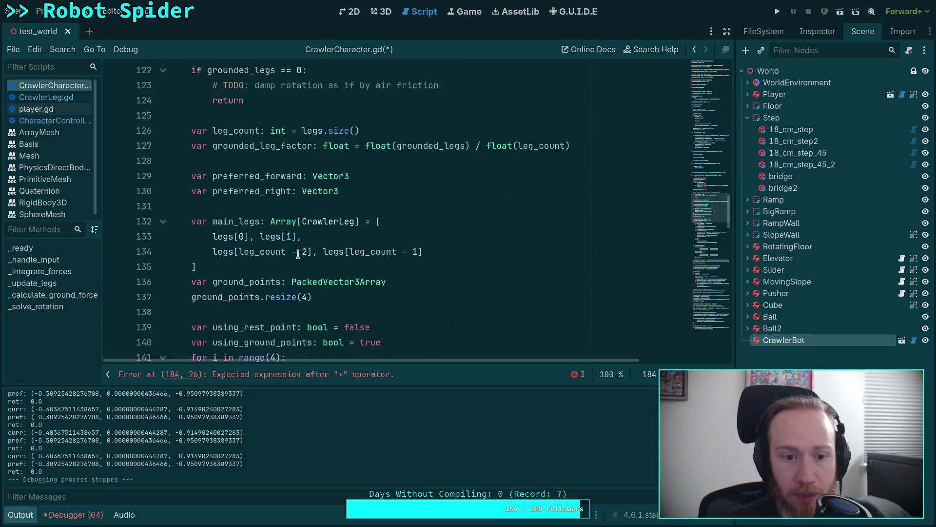
pyautogui.scroll(6, 299, 253)
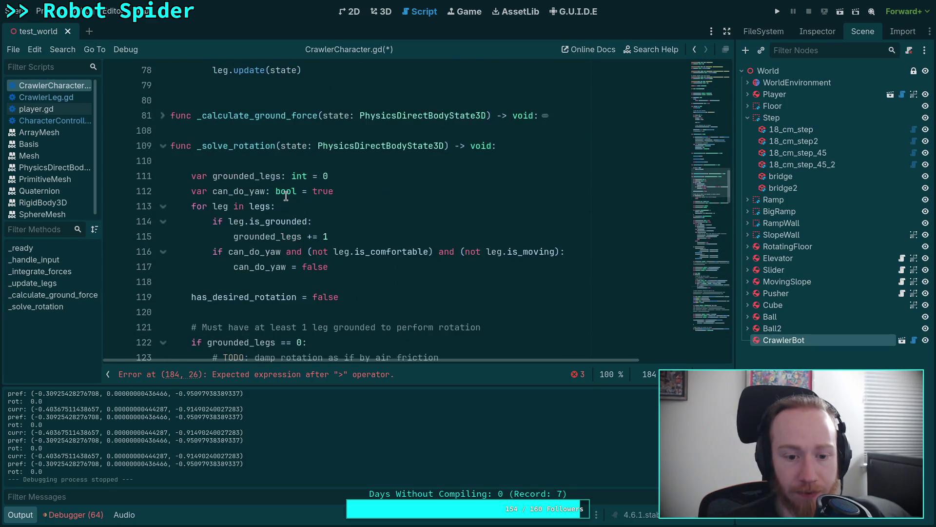
pyautogui.scroll(-3, 286, 195)
pyautogui.scroll(1, 269, 205)
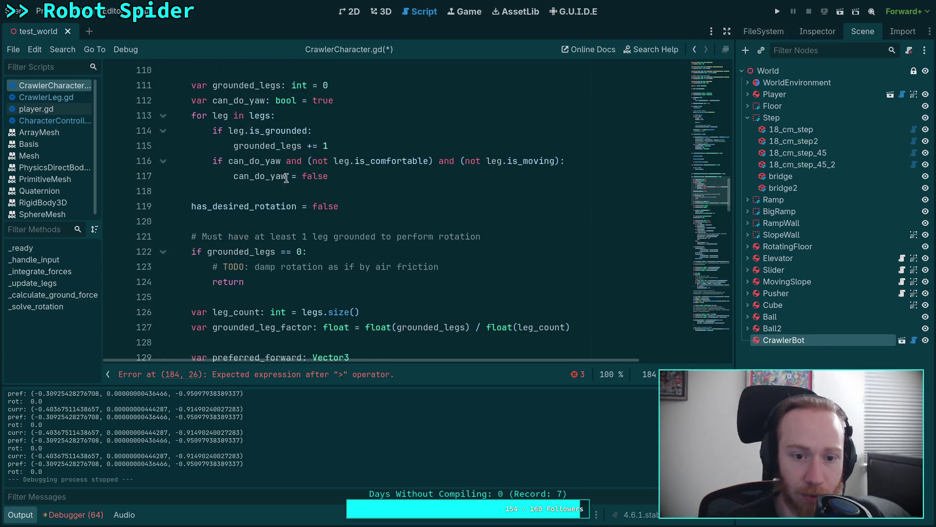
pyautogui.scroll(-8, 293, 219)
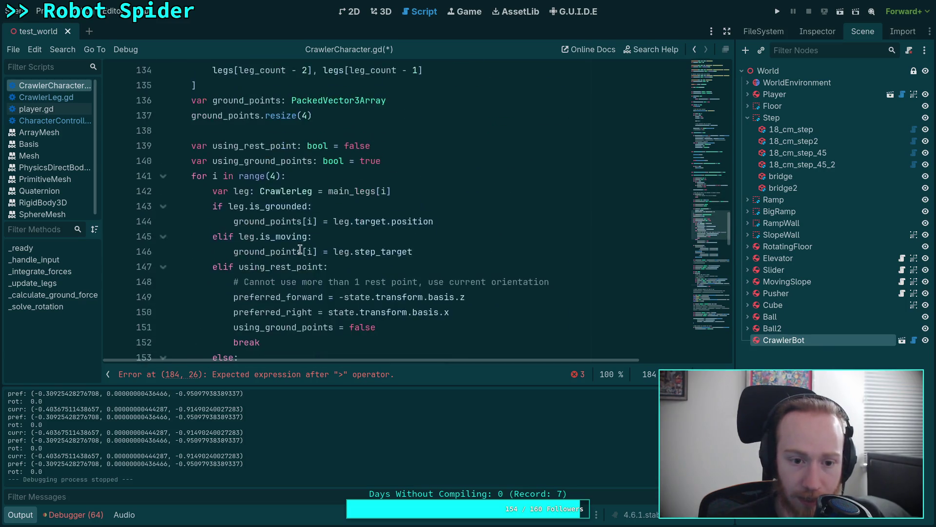
pyautogui.scroll(7, 293, 234)
pyautogui.doubleClick(237, 207)
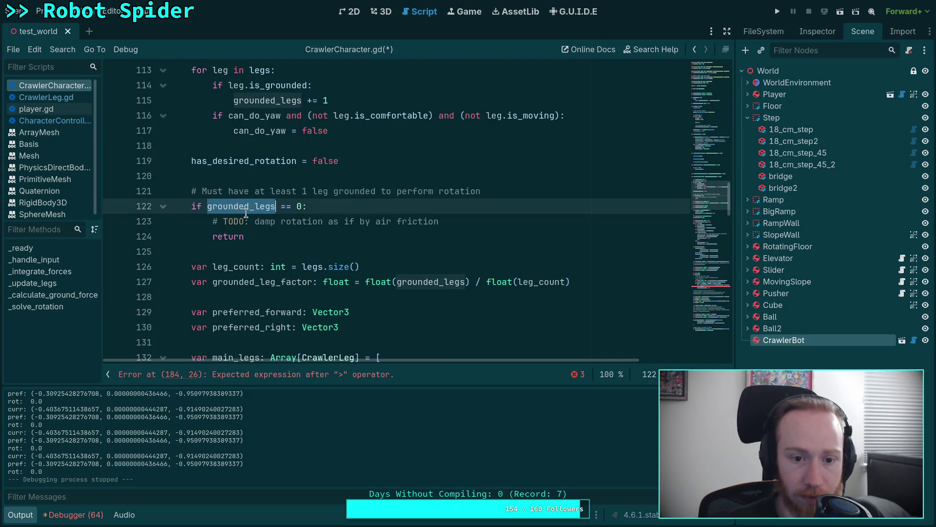
pyautogui.scroll(3, 238, 209)
pyautogui.doubleClick(239, 295)
pyautogui.scroll(-7, 343, 274)
pyautogui.scroll(-16, 343, 274)
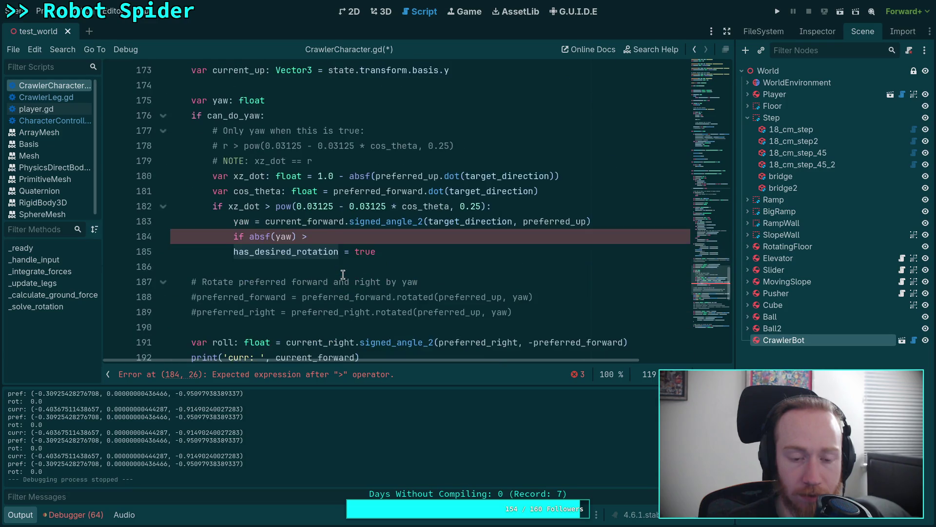
pyautogui.scroll(-11, 343, 274)
pyautogui.scroll(12, 343, 275)
pyautogui.click(385, 283)
pyautogui.scroll(-2, 398, 278)
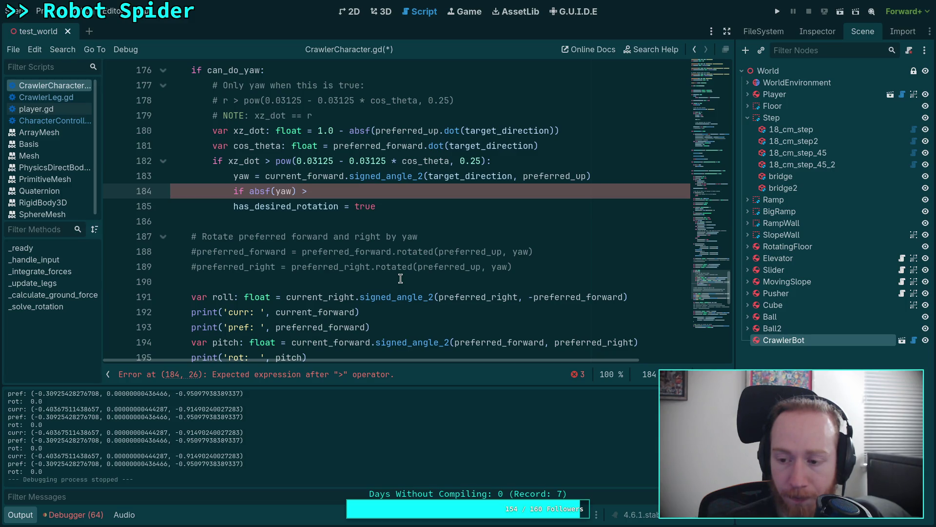
# Delete the unfinished yaw check and has_desired_rotation lines, leaving a blank line after line 183
pyautogui.moveTo(171, 191); pyautogui.dragTo(287, 216)
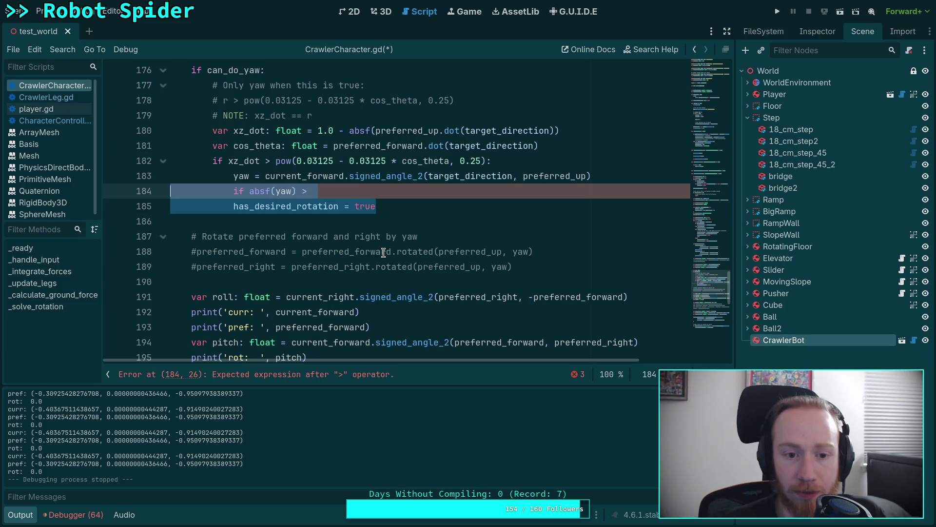
pyautogui.press('BackSpace')
pyautogui.press('BackSpace')
pyautogui.scroll(-9, 373, 252)
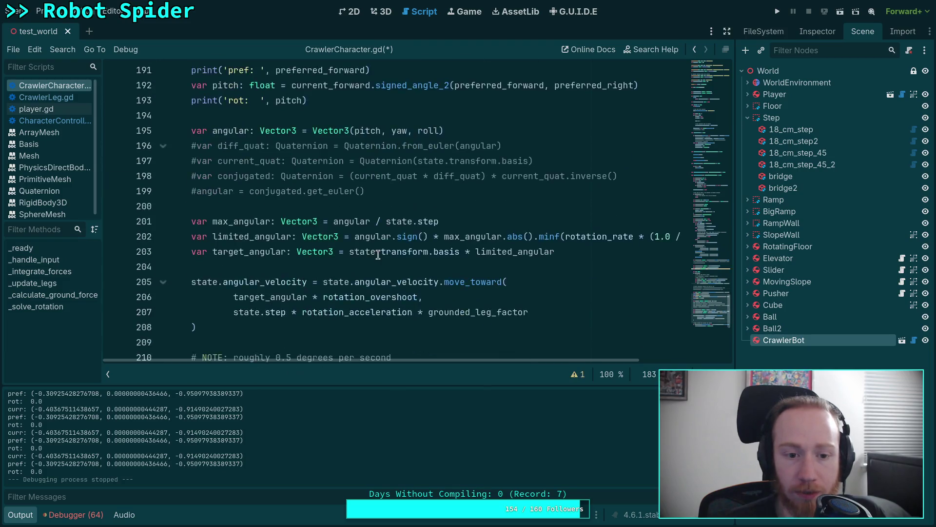
pyautogui.scroll(3, 371, 254)
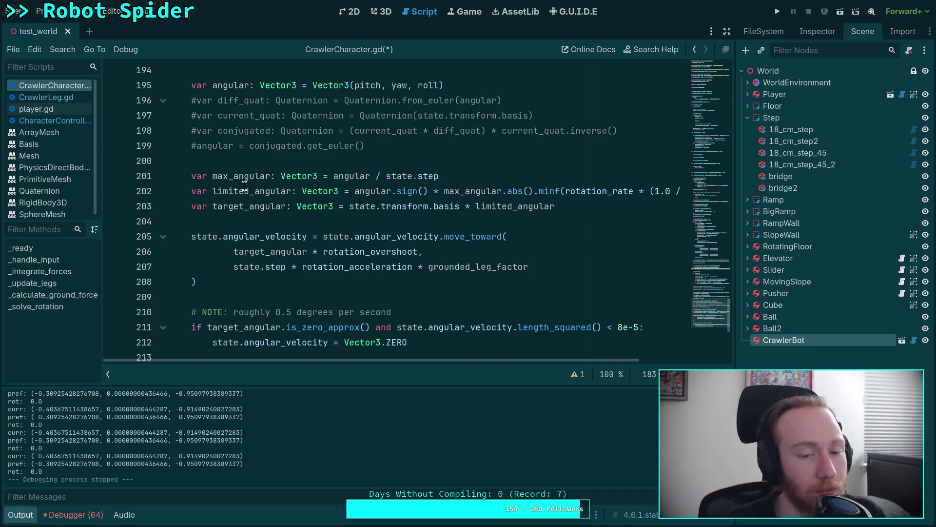
pyautogui.scroll(6, 246, 188)
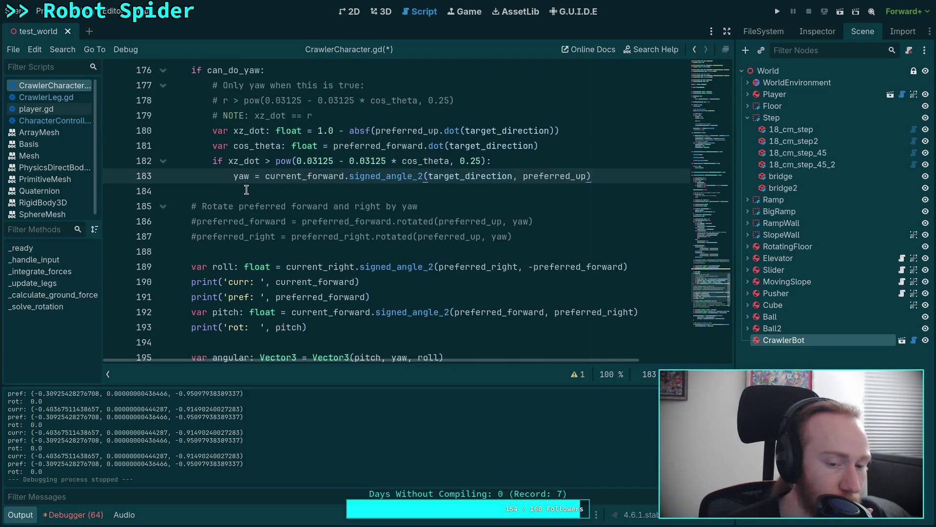
pyautogui.scroll(-3, 247, 190)
pyautogui.scroll(-3, 246, 190)
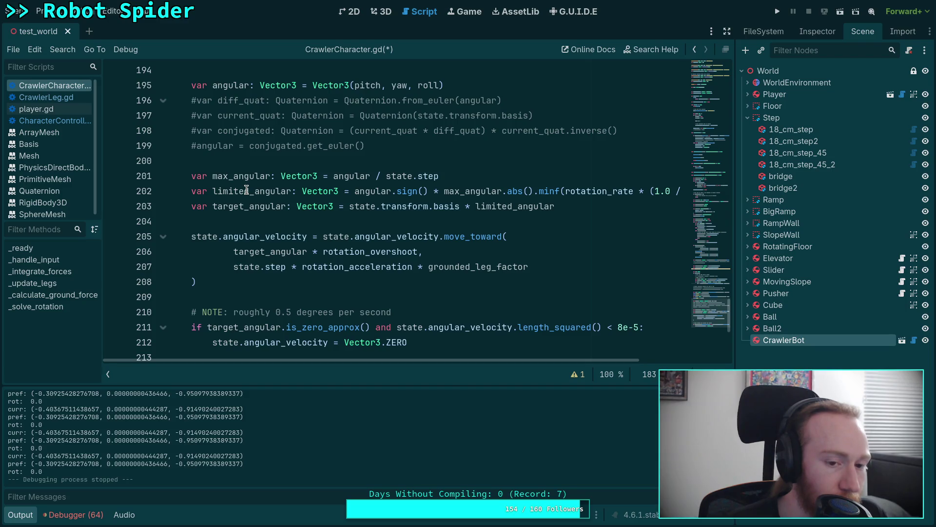
pyautogui.press('Return')
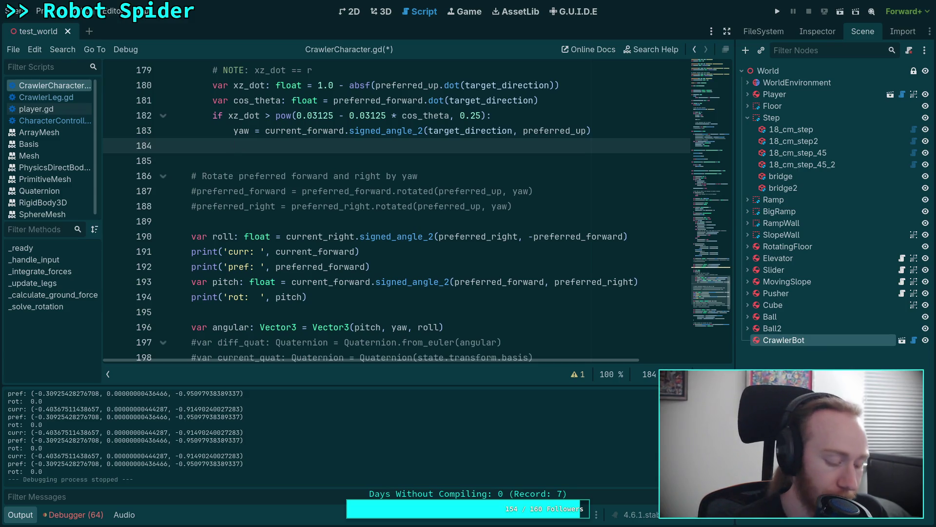
# Type absf(yaw) and compute math.radians(0.5) in the Python REPL for the threshold
pyautogui.write('ifabsf(yaw')
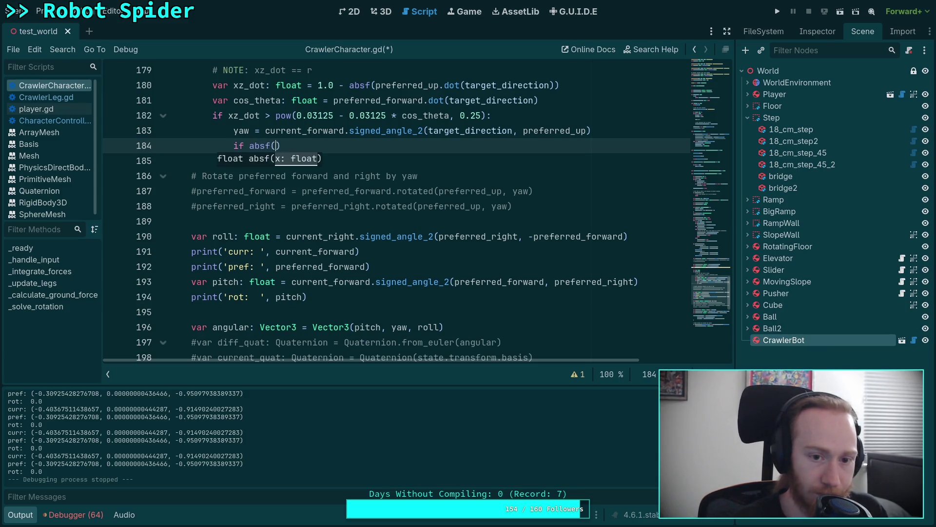
pyautogui.write(')')
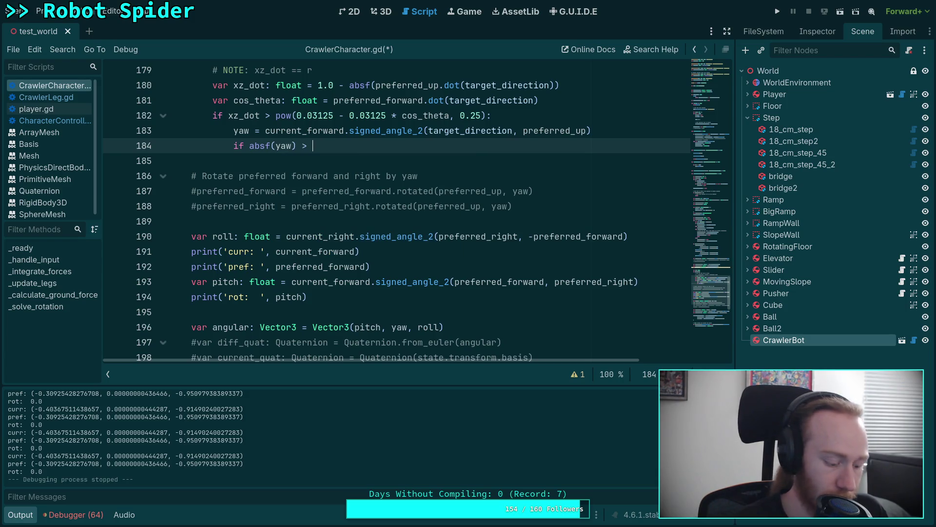
pyautogui.press('super+4')
pyautogui.write('math.radians(0.5')
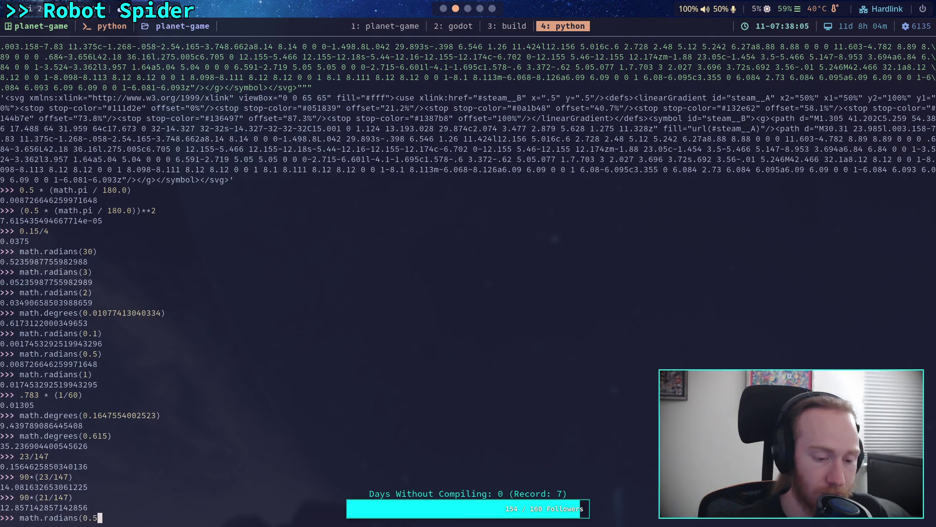
pyautogui.write(')')
pyautogui.press('Return')
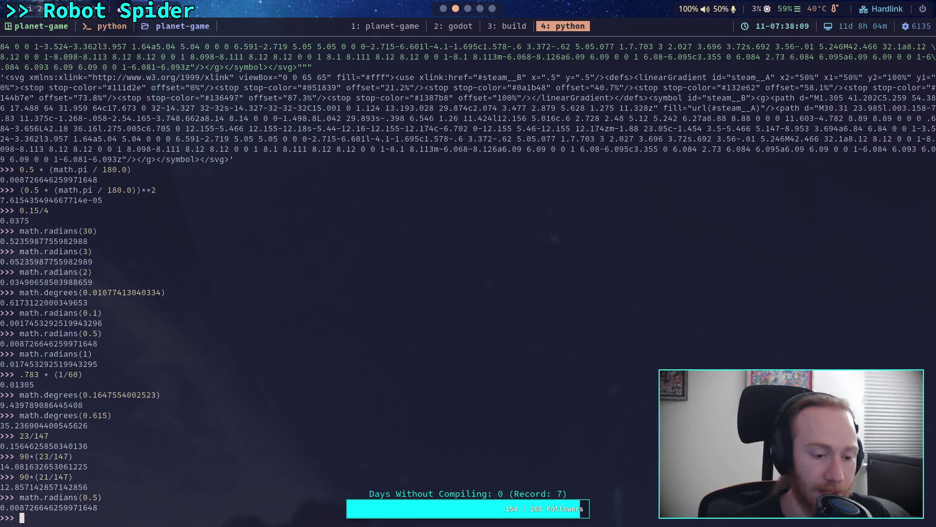
pyautogui.press('super+2')
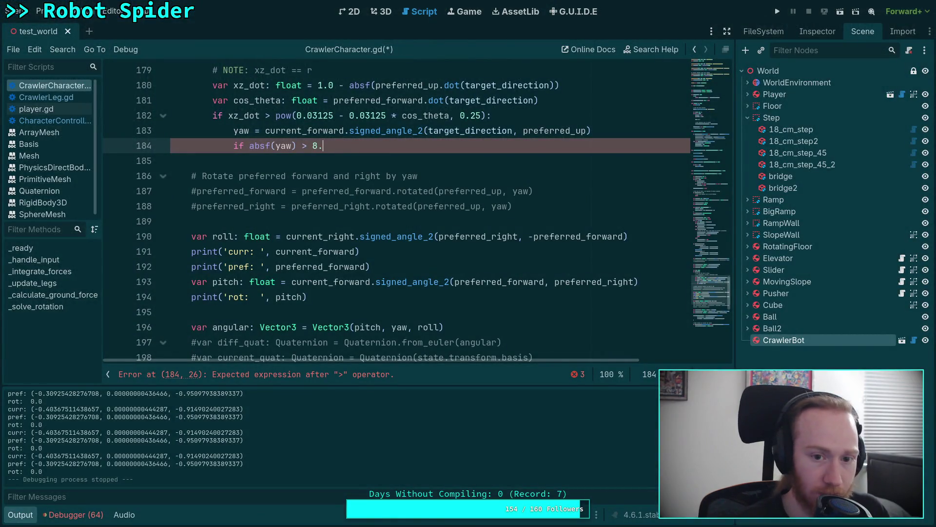
# Finish 'if absf(yaw) > 8.7e-3:' with has_desired_rotation = true inside it
pyautogui.press('BackSpace')
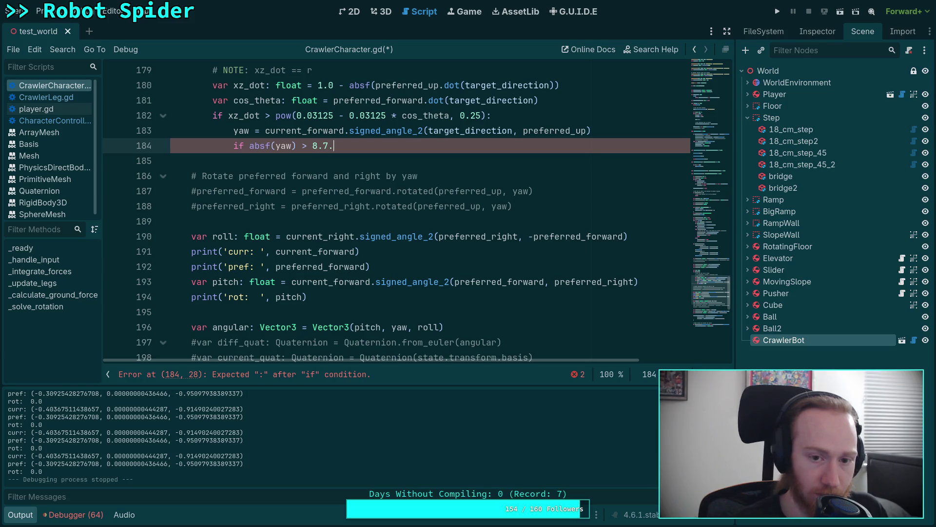
pyautogui.write(':')
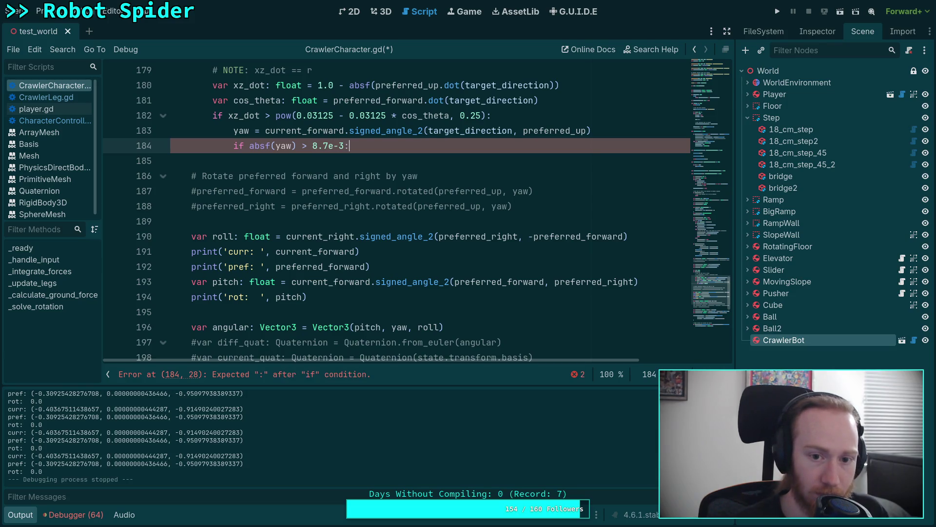
pyautogui.press('Return')
pyautogui.write('has_')
pyautogui.press('Return')
pyautogui.write('true')
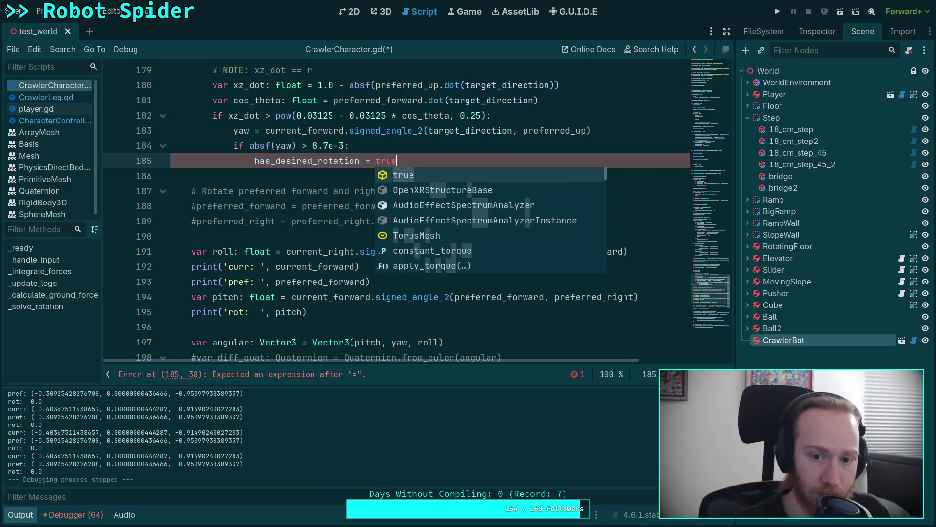
# Add a '# NOTE: about 0.5 degrees' comment above the check, save, and run the game
pyautogui.press('Up')
pyautogui.press('Up')
pyautogui.press('End')
pyautogui.press('Return')
pyautogui.write('# NOTE: ba')
pyautogui.press('BackSpace')
pyautogui.write('about')
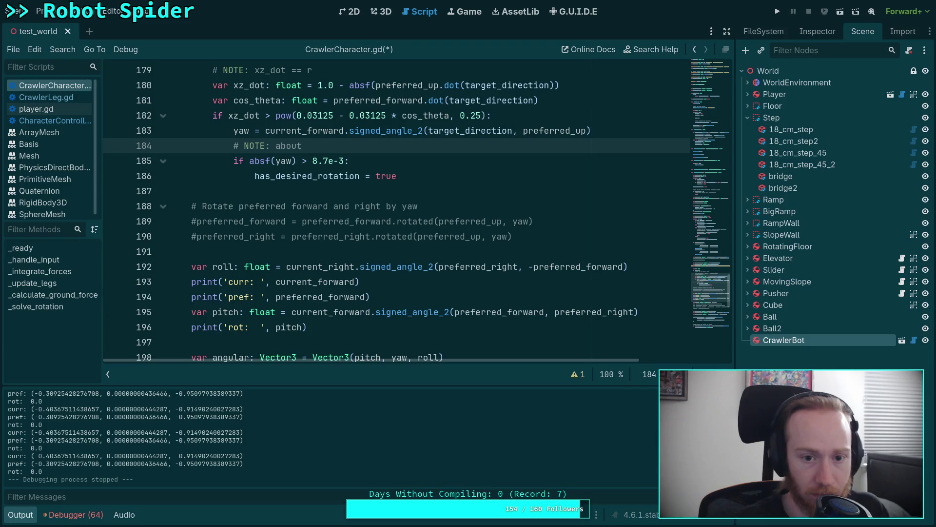
pyautogui.write(' 0.5 degrees')
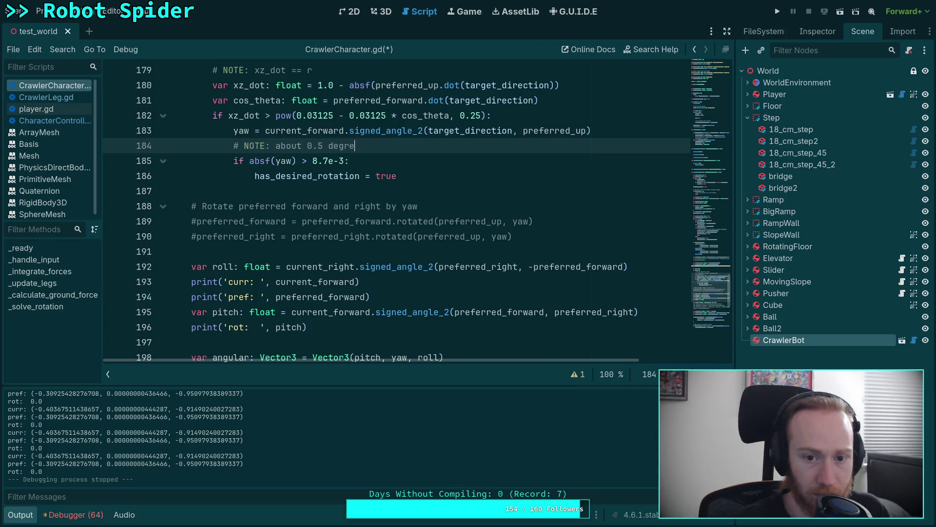
pyautogui.hotkey('ctrl', 's')
pyautogui.click(777, 11)
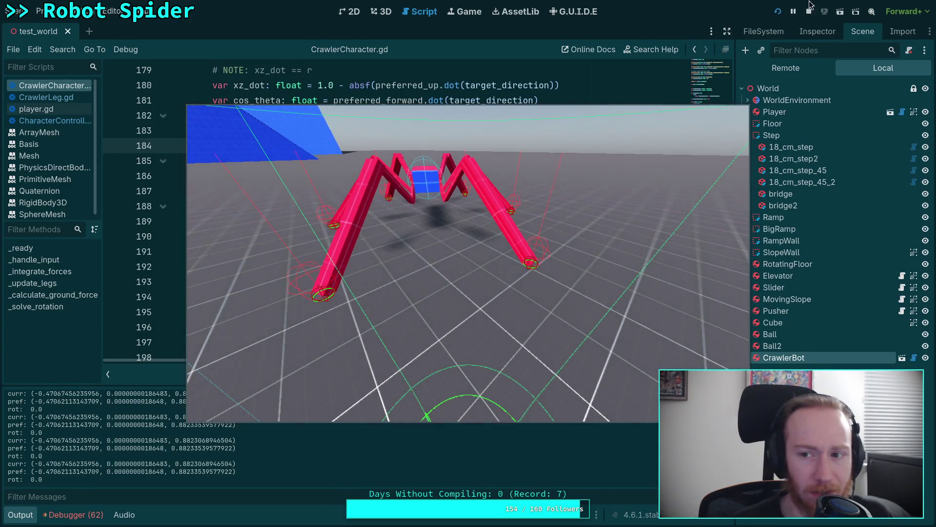
pyautogui.press('F8')
pyautogui.scroll(-5, 488, 215)
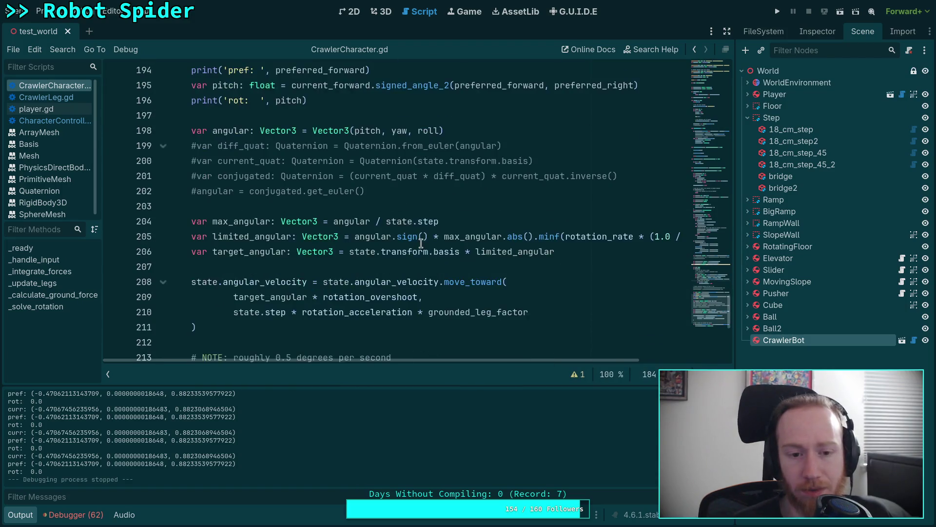
# Uncomment the four quaternion conversion lines 199–202 with Ctrl+K
pyautogui.scroll(1, 399, 218)
pyautogui.moveTo(439, 239); pyautogui.dragTo(153, 192)
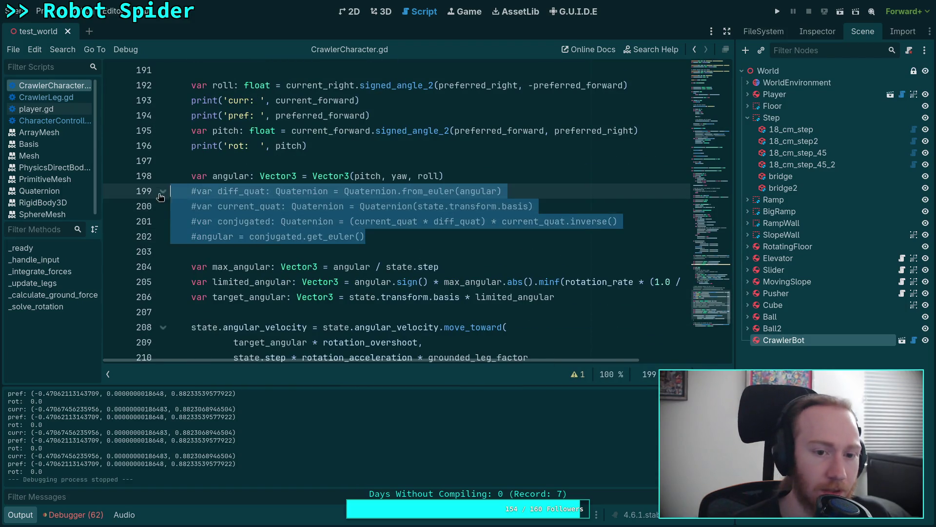
pyautogui.click(441, 243)
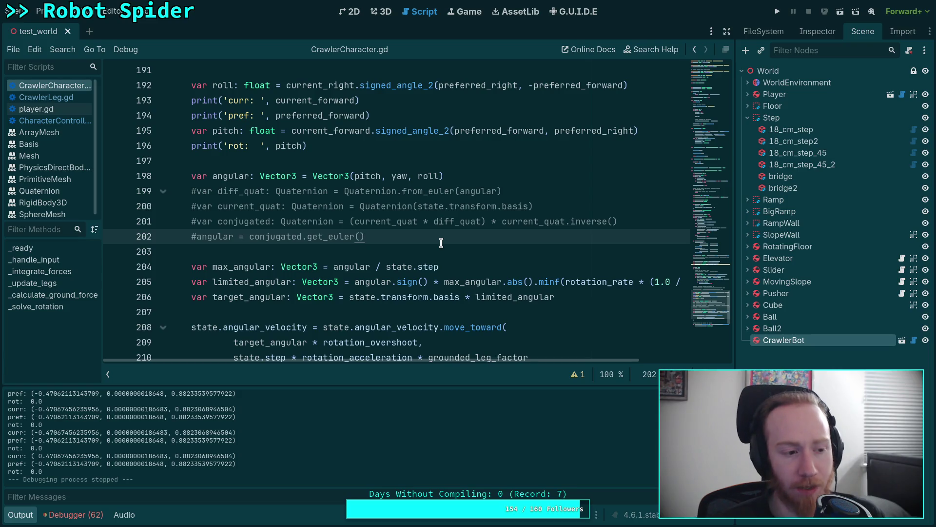
pyautogui.moveTo(366, 236); pyautogui.dragTo(223, 202)
pyautogui.hotkey('ctrl', 'k')
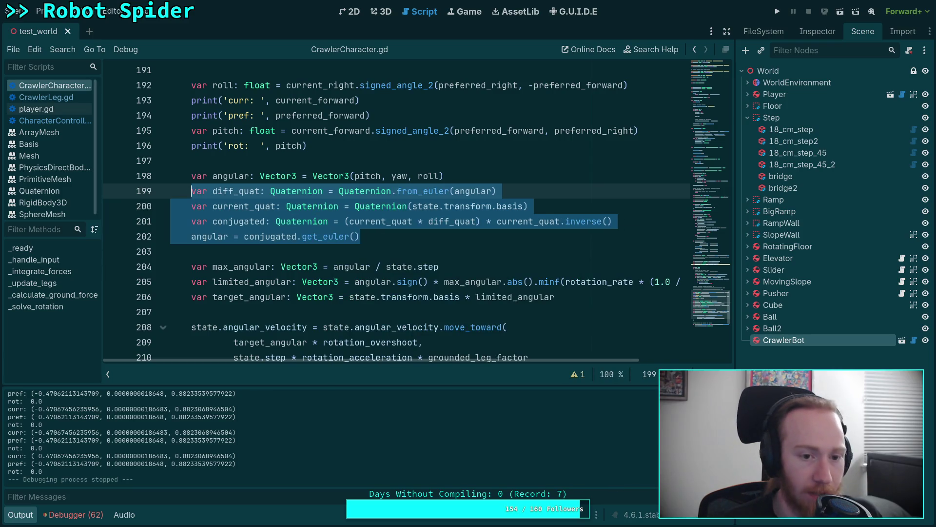
# Replace state.transform.basis with Basis(current_right, current_up, current_forward) in the current_quat line
pyautogui.click(523, 204)
pyautogui.moveTo(522, 205); pyautogui.dragTo(412, 205)
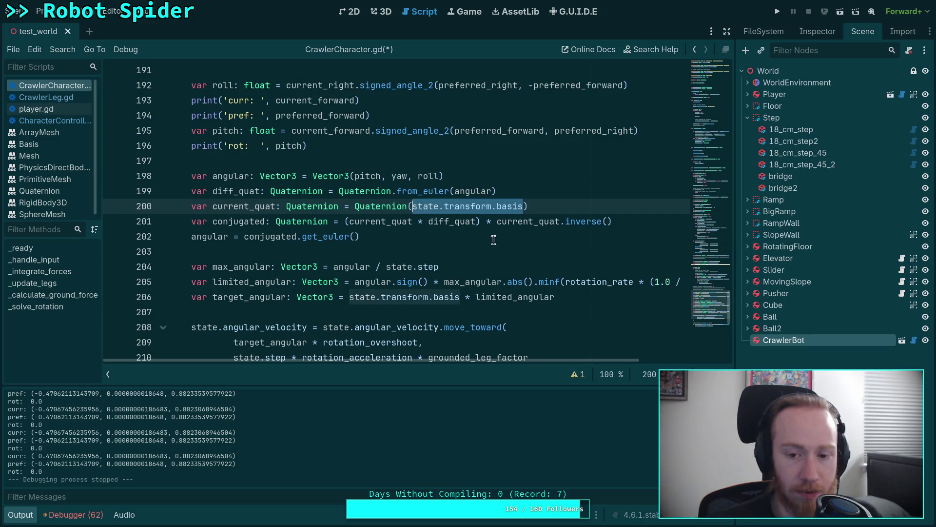
pyautogui.scroll(1, 525, 287)
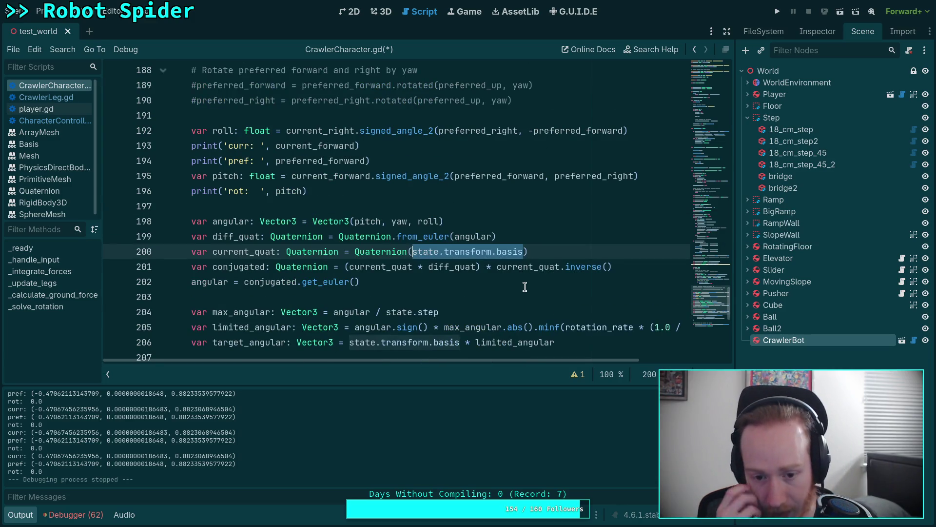
pyautogui.write('Basis(')
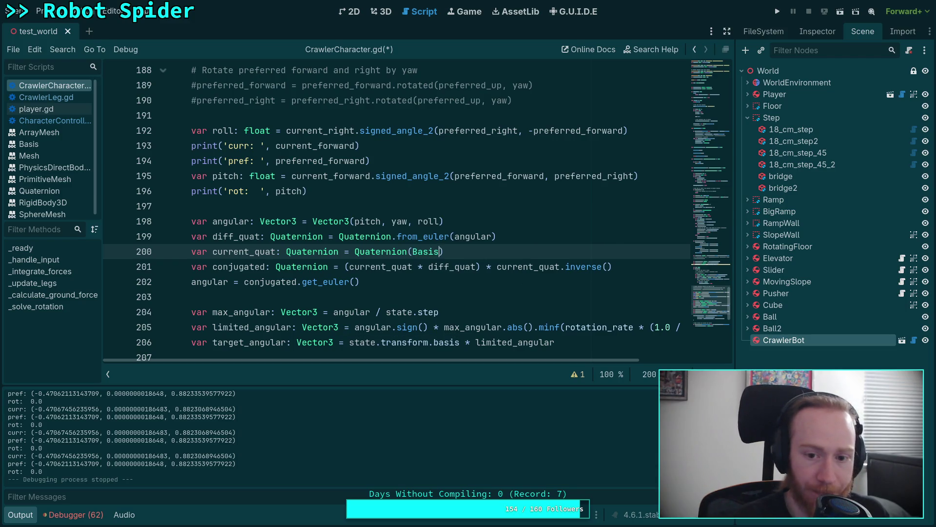
pyautogui.write('current_forward')
pyautogui.press('BackSpace')
pyautogui.press('BackSpace')
pyautogui.press('BackSpace')
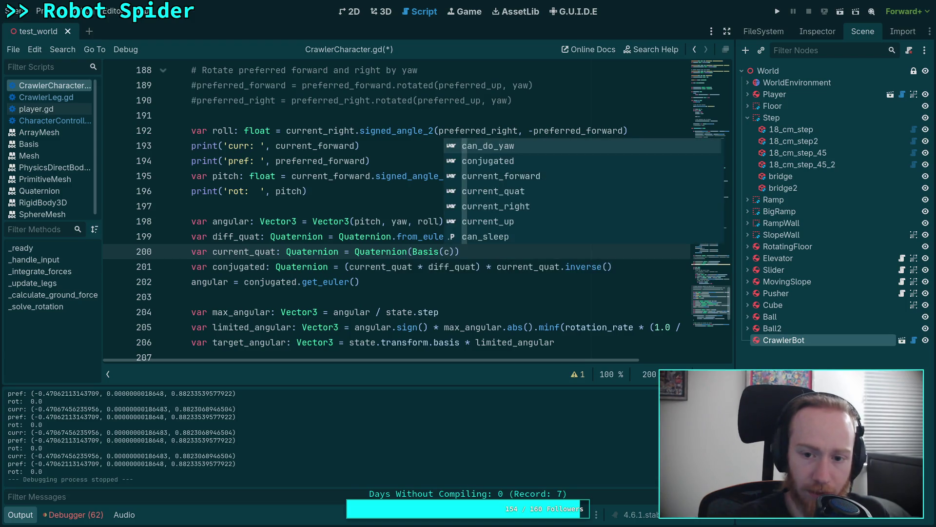
pyautogui.write('ur')
pyautogui.press('Down')
pyautogui.press('Down')
pyautogui.press('Return')
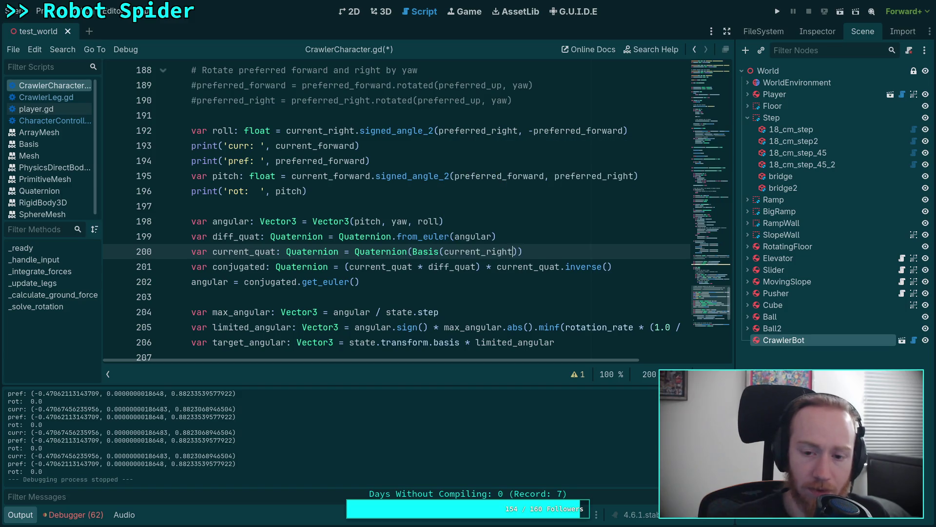
pyautogui.write(', curr')
pyautogui.press('Down')
pyautogui.press('Down')
pyautogui.press('Down')
pyautogui.press('Return')
pyautogui.write(',')
pyautogui.press('Down')
pyautogui.press('Down')
pyautogui.press('Down')
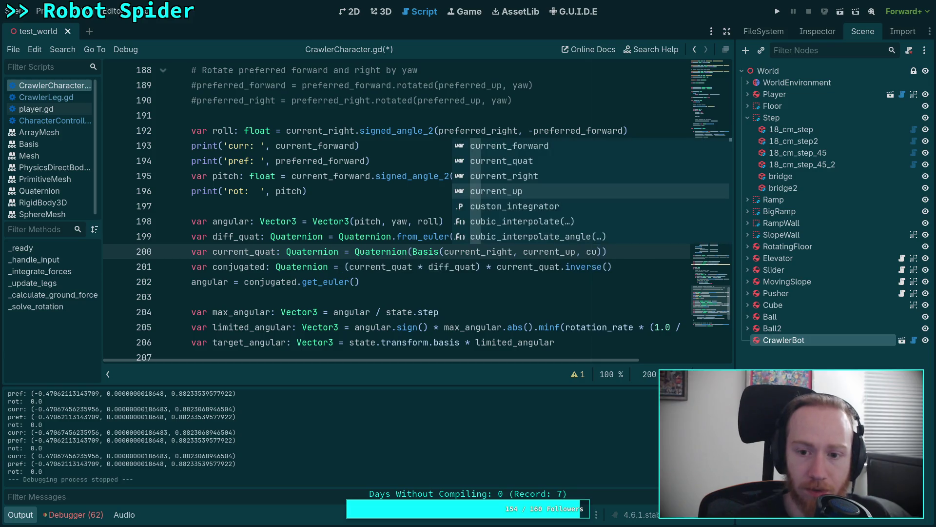
pyautogui.press('Up')
pyautogui.press('Up')
pyautogui.press('Return')
# Add a # NOTE comment above it about the flipped Z axis and check current_forward's usages
pyautogui.click(516, 240)
pyautogui.press('Return')
pyautogui.write('N')
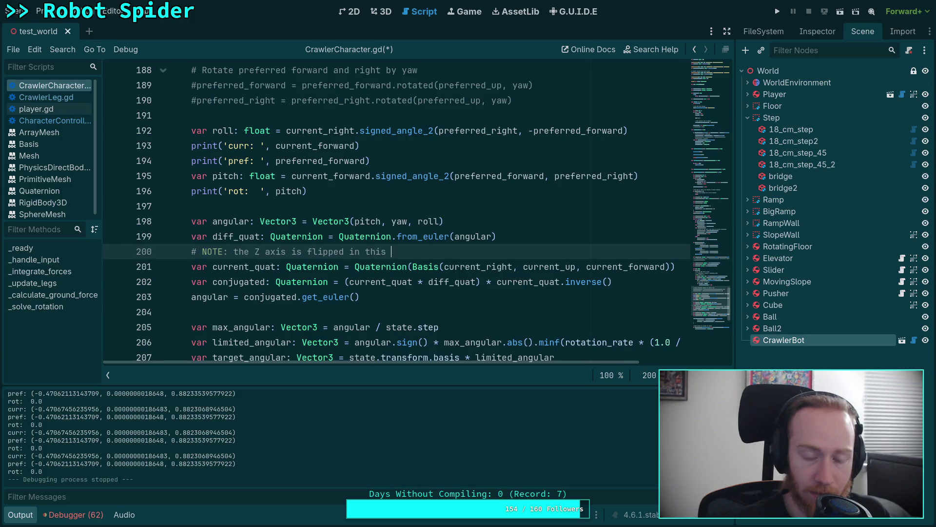
pyautogui.press('BackSpace')
pyautogui.press('BackSpace')
pyautogui.press('BackSpace')
pyautogui.scroll(10, 268, 219)
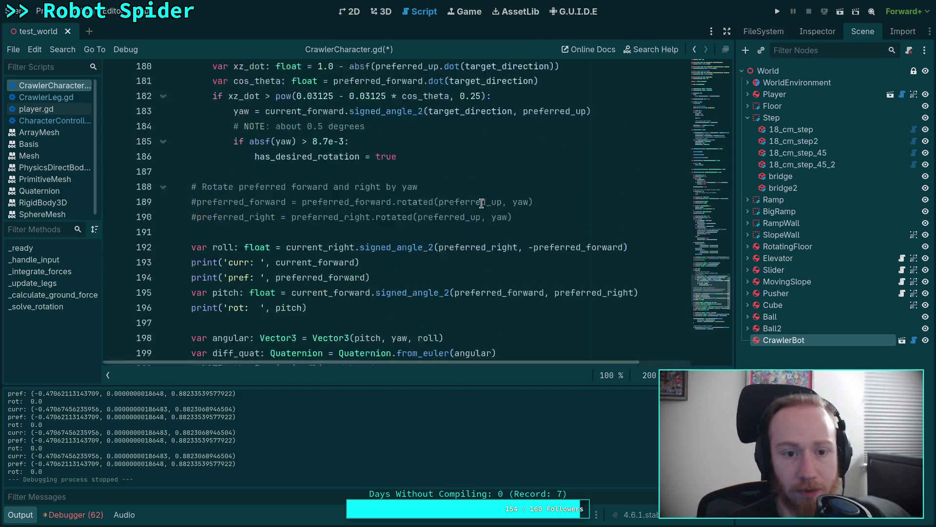
pyautogui.scroll(-1, 269, 219)
pyautogui.doubleClick(268, 221)
pyautogui.scroll(-7, 508, 217)
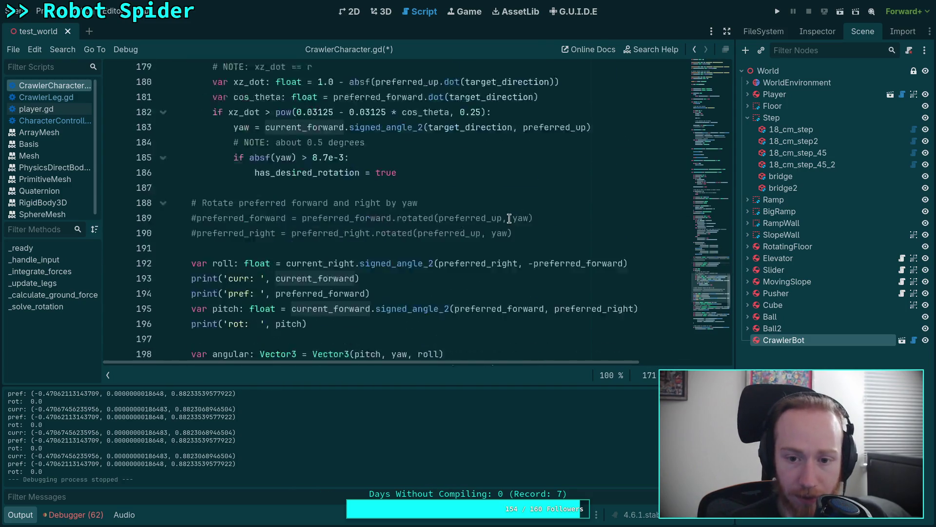
pyautogui.click(515, 237)
pyautogui.scroll(-4, 524, 243)
# Save and run the spider bot with F5, stop it, and open the Debugger panel
pyautogui.press('F5')
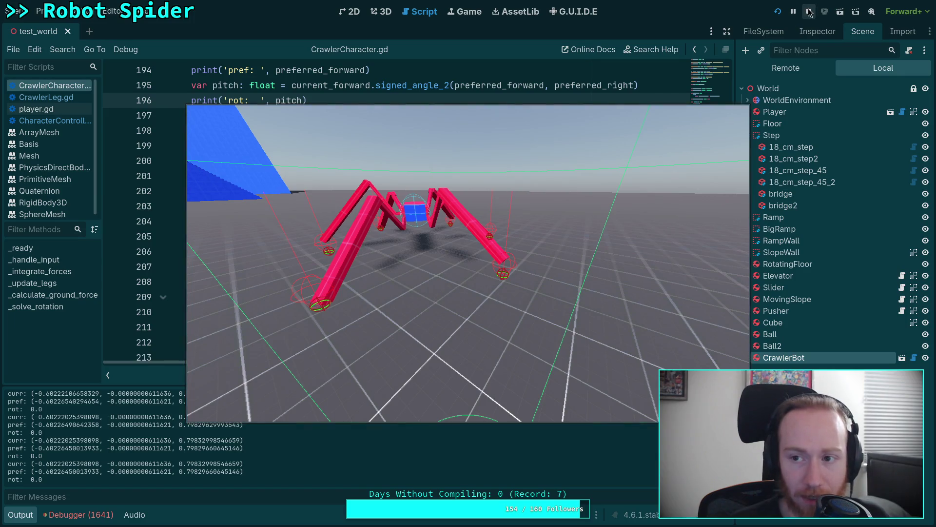
pyautogui.press('F8')
pyautogui.click(103, 515)
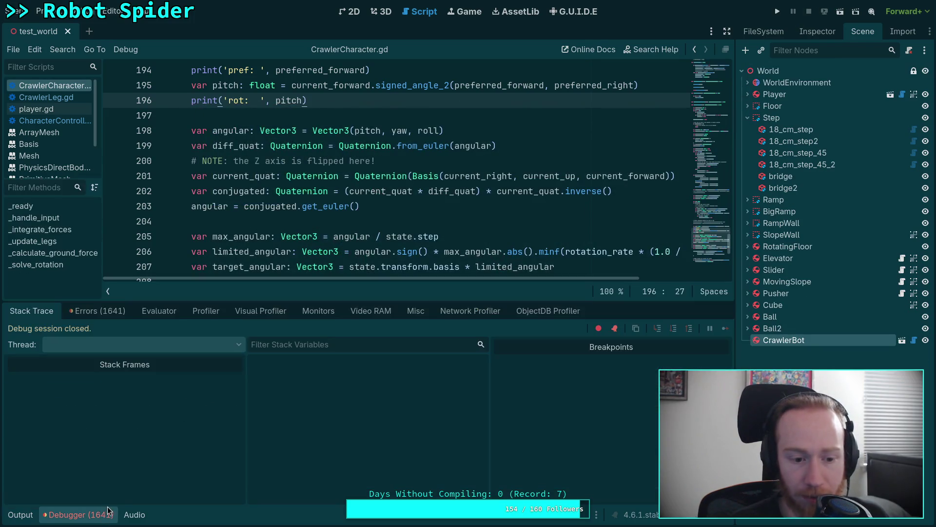
# Show the Errors list in the Debugger and inspect the current_quat expression on line 201
pyautogui.click(119, 312)
pyautogui.scroll(-3, 249, 464)
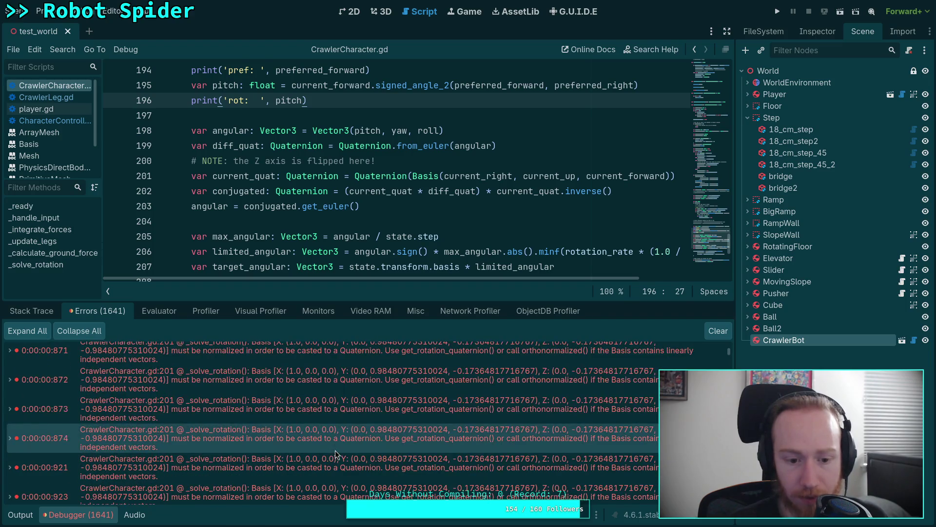
pyautogui.moveTo(244, 417)
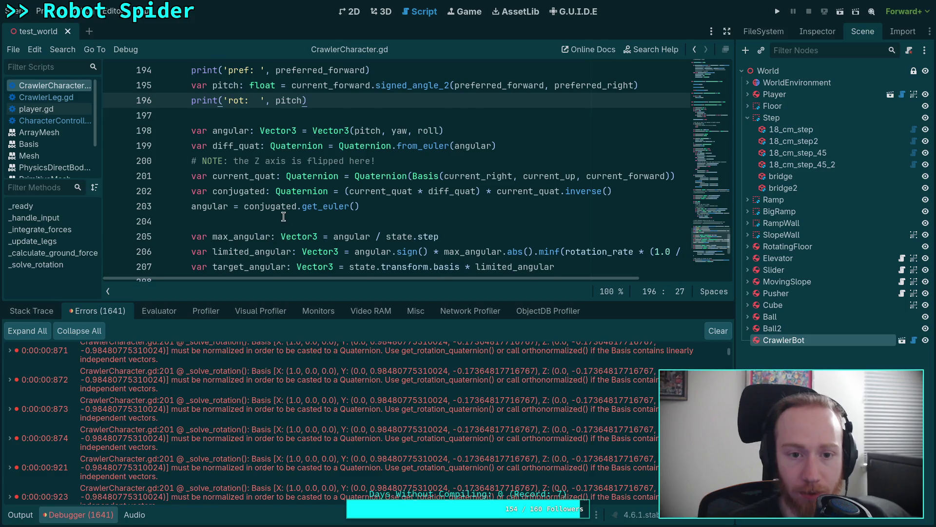
pyautogui.scroll(2, 285, 217)
pyautogui.scroll(-2, 294, 209)
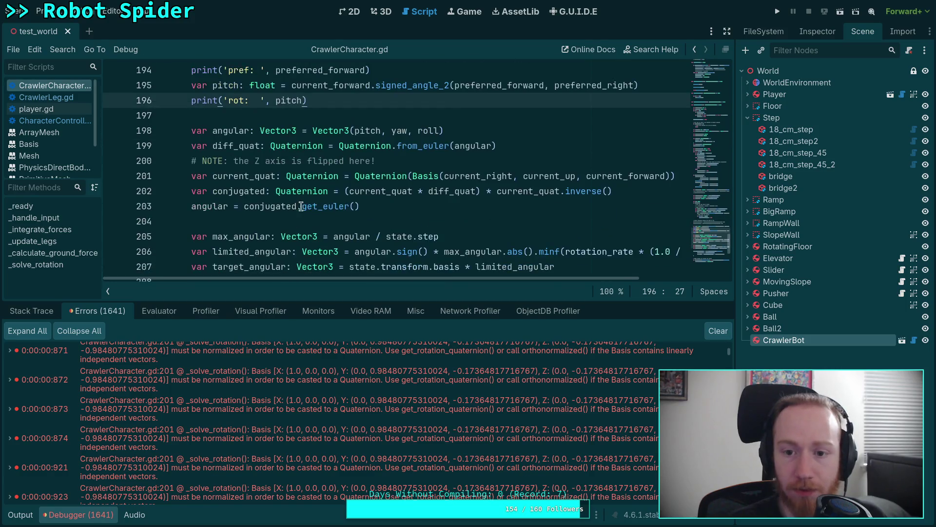
pyautogui.click(670, 176)
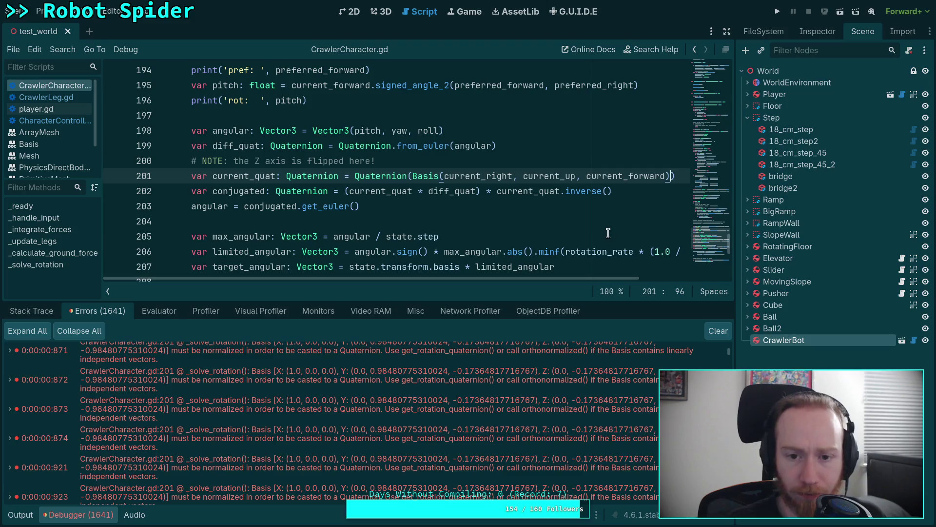
pyautogui.moveTo(518, 278)
pyautogui.mouseDown()
pyautogui.moveTo(593, 278)
pyautogui.moveTo(496, 276)
pyautogui.moveTo(589, 273)
pyautogui.moveTo(532, 270)
pyautogui.moveTo(572, 270)
pyautogui.mouseUp()
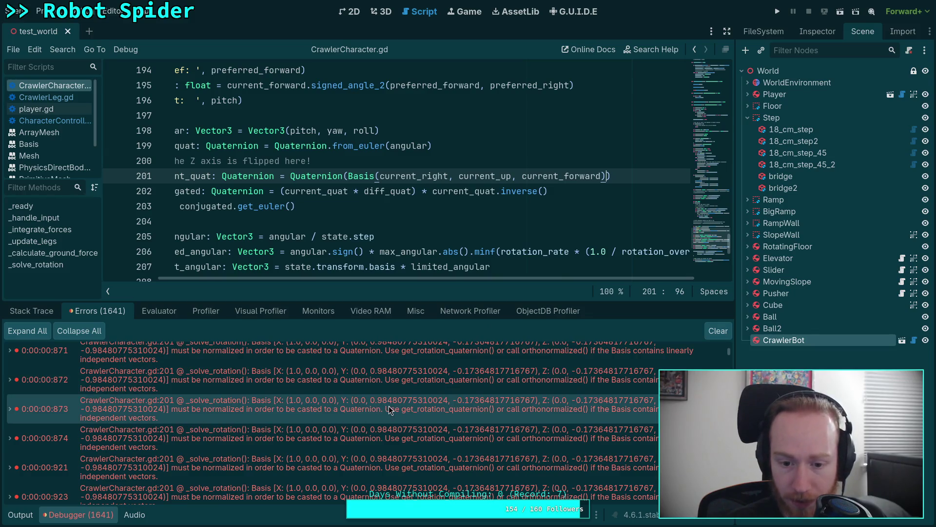
pyautogui.moveTo(390, 409)
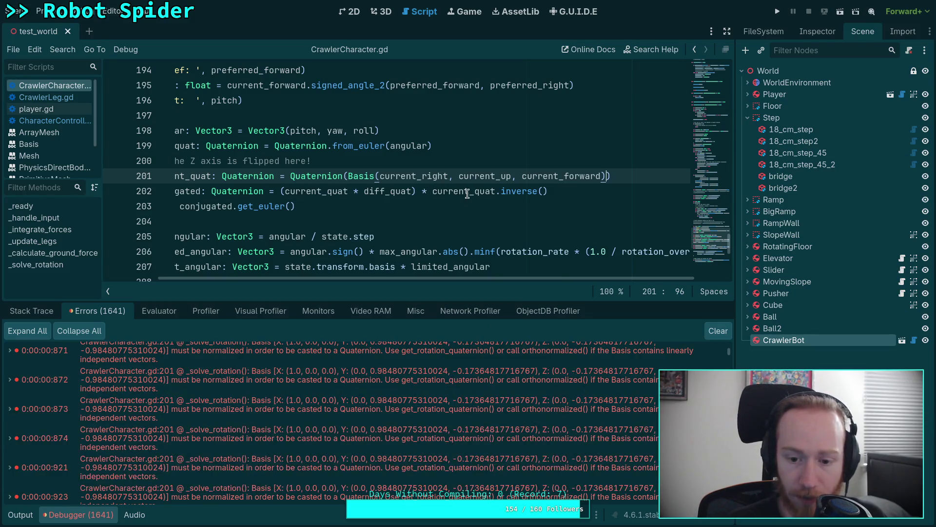
pyautogui.moveTo(467, 190)
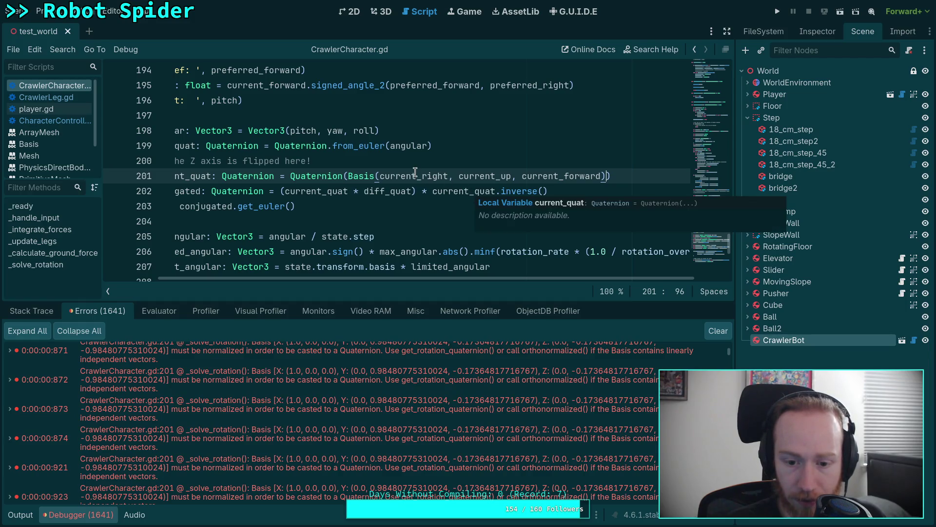
pyautogui.moveTo(415, 172)
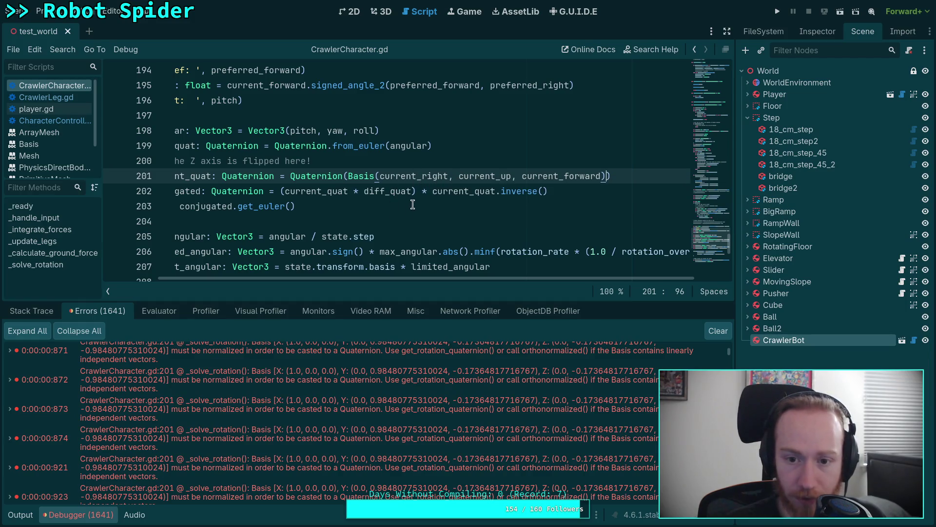
# Change line 201 to Basis(...).get_rotation_quaternion() and run the game to test the spider
pyautogui.moveTo(348, 176); pyautogui.dragTo(290, 176)
pyautogui.press('BackSpace')
pyautogui.click(611, 175)
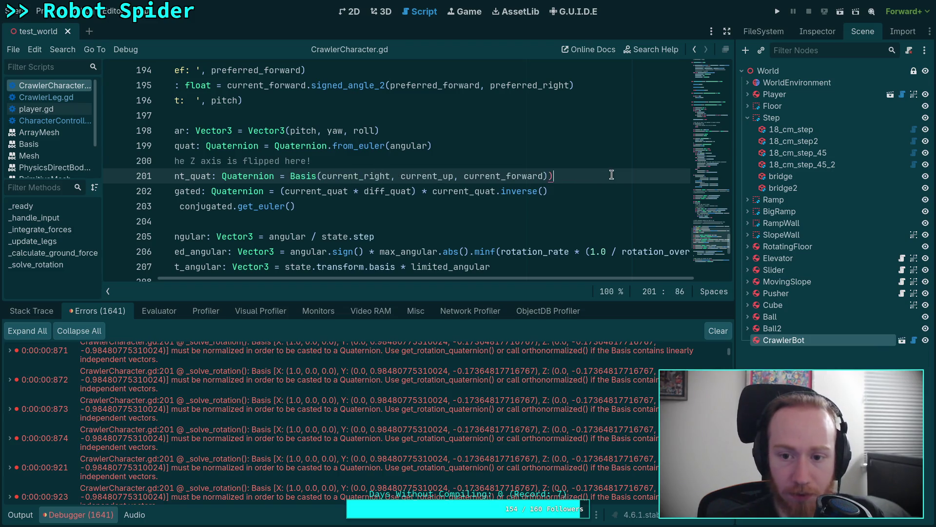
pyautogui.press('BackSpace')
pyautogui.write('.ge')
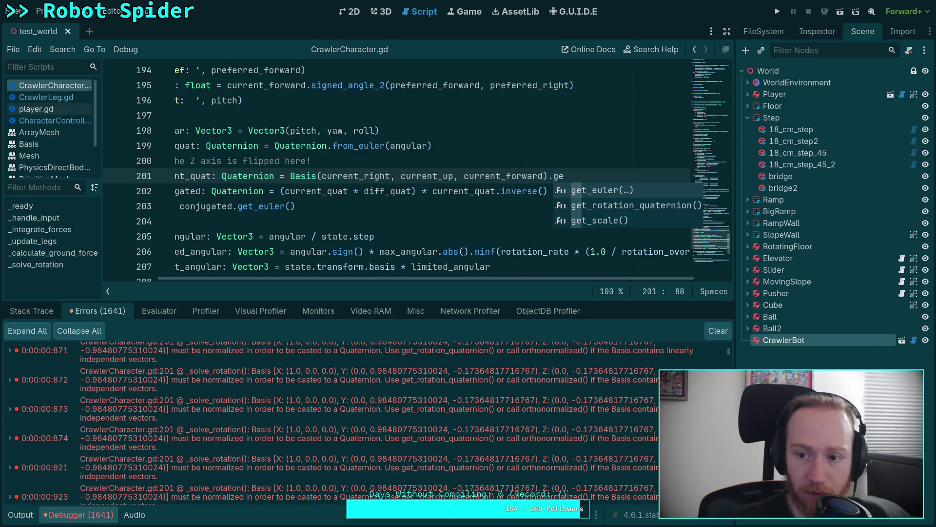
pyautogui.press('Down')
pyautogui.press('Return')
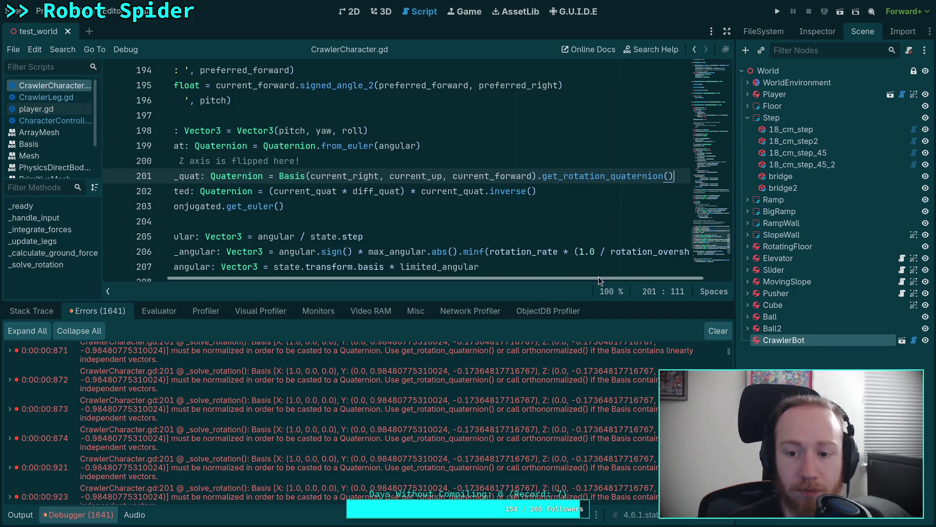
pyautogui.click(779, 10)
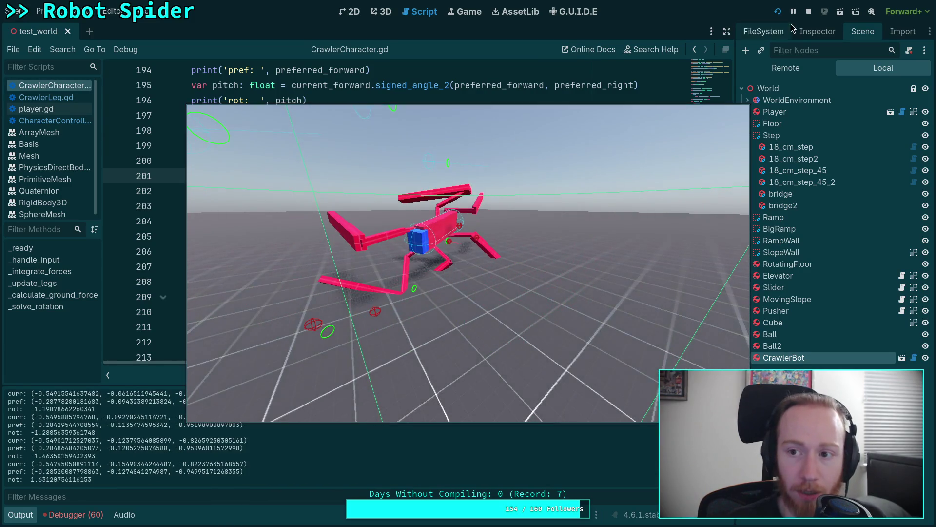
# Stop the spider run and scroll horizontally to the conjugated expression on line 202
pyautogui.click(809, 11)
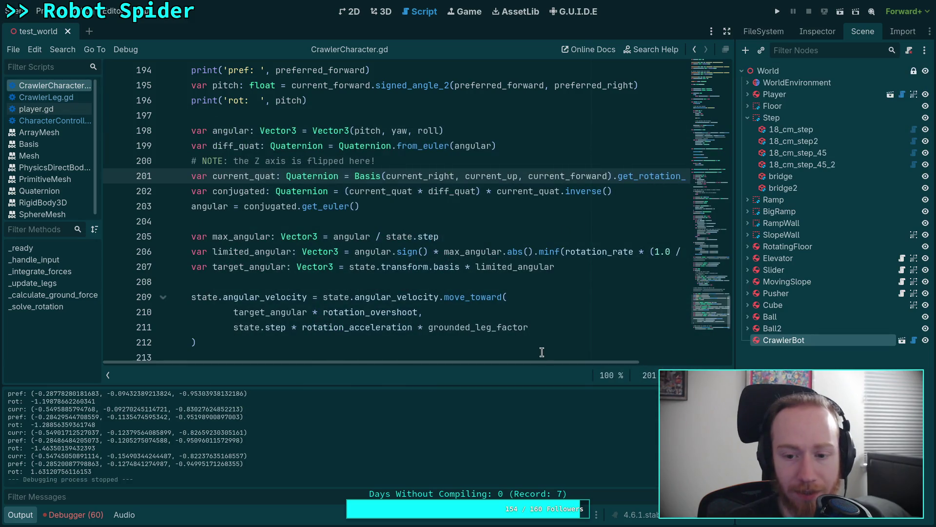
pyautogui.moveTo(544, 362); pyautogui.dragTo(633, 364)
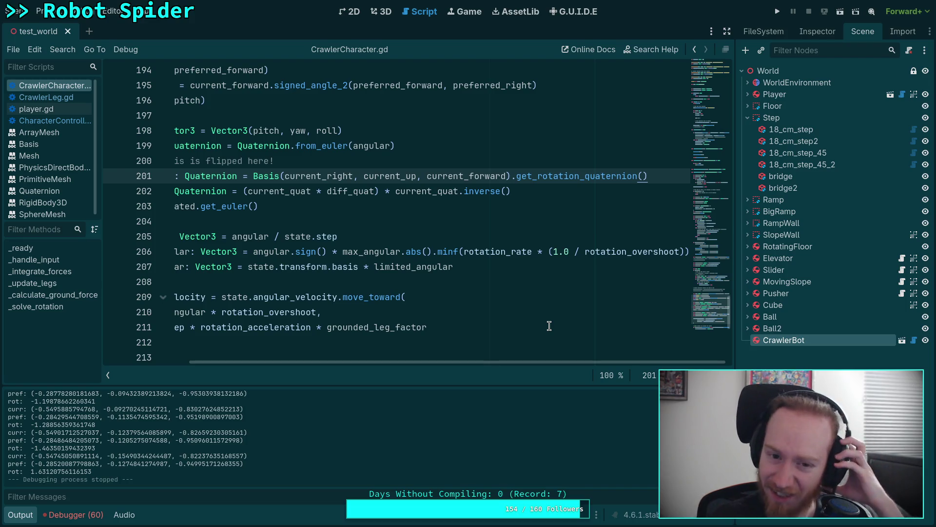
pyautogui.moveTo(524, 361); pyautogui.dragTo(415, 379)
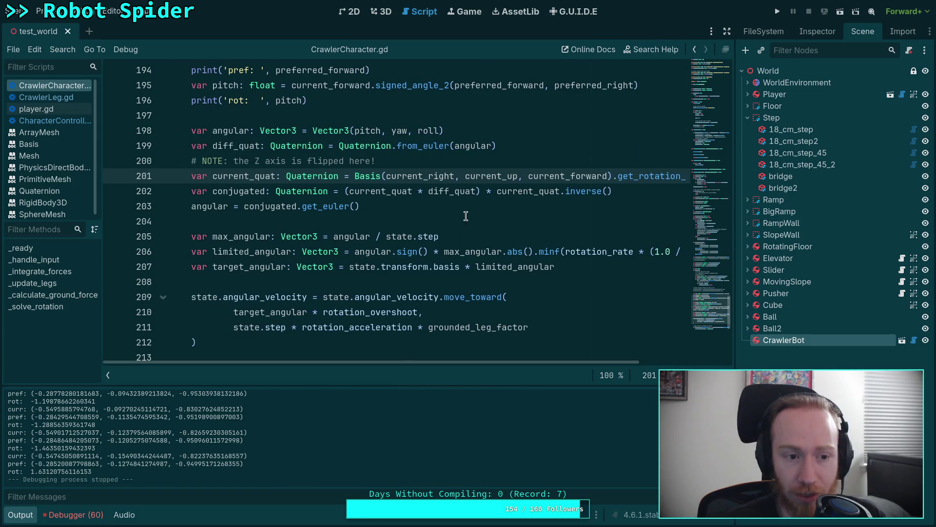
pyautogui.click(481, 191)
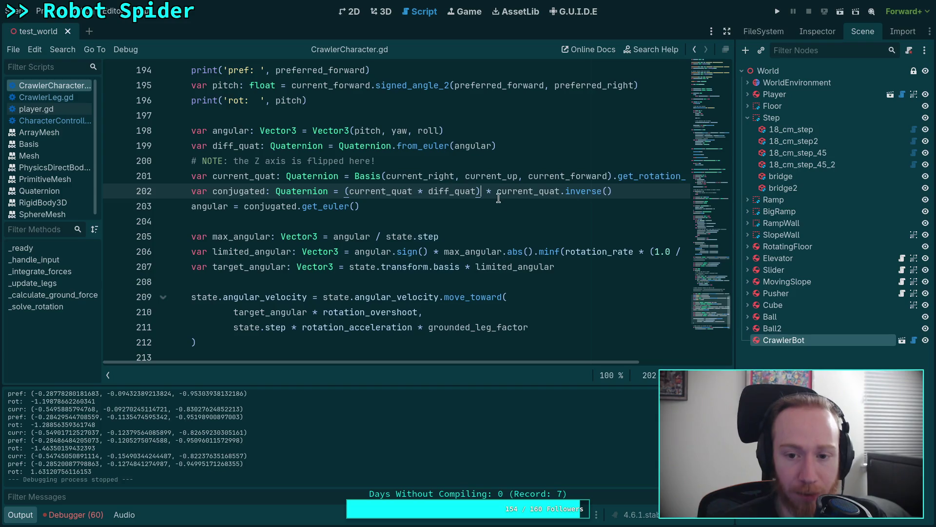
# Remove the parentheses around current_quat * diff_quat on line 202, run, then view Behaviour.kt
pyautogui.moveTo(486, 191); pyautogui.dragTo(667, 191)
pyautogui.click(480, 191)
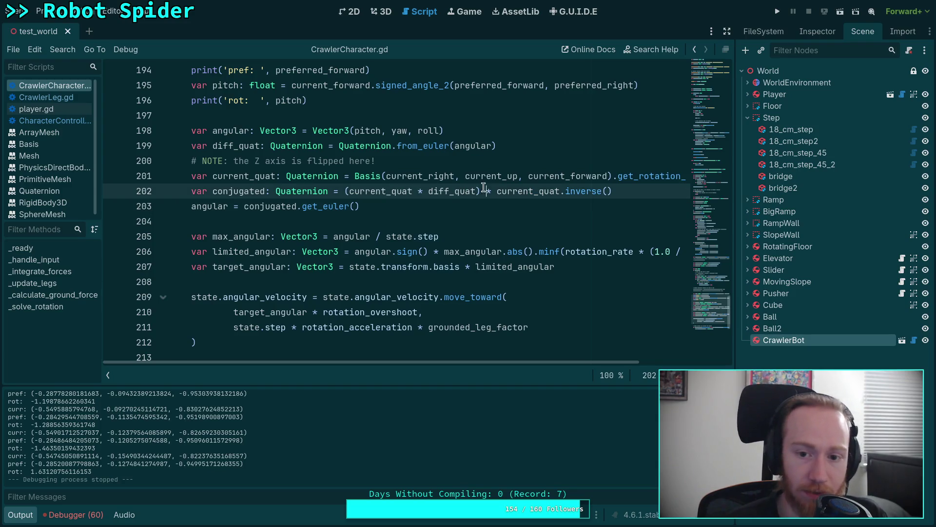
pyautogui.press('BackSpace')
pyautogui.click(352, 191)
pyautogui.press('BackSpace')
pyautogui.press('BackSpace')
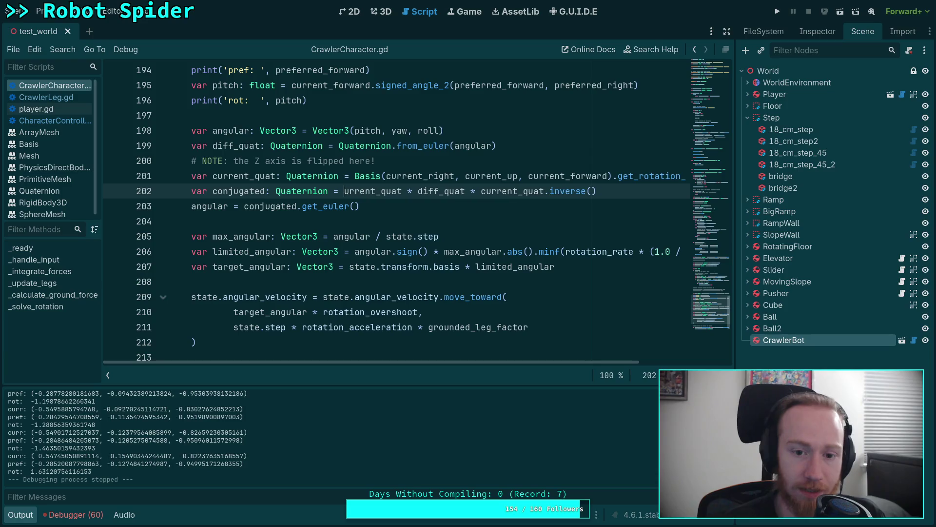
pyautogui.write('c')
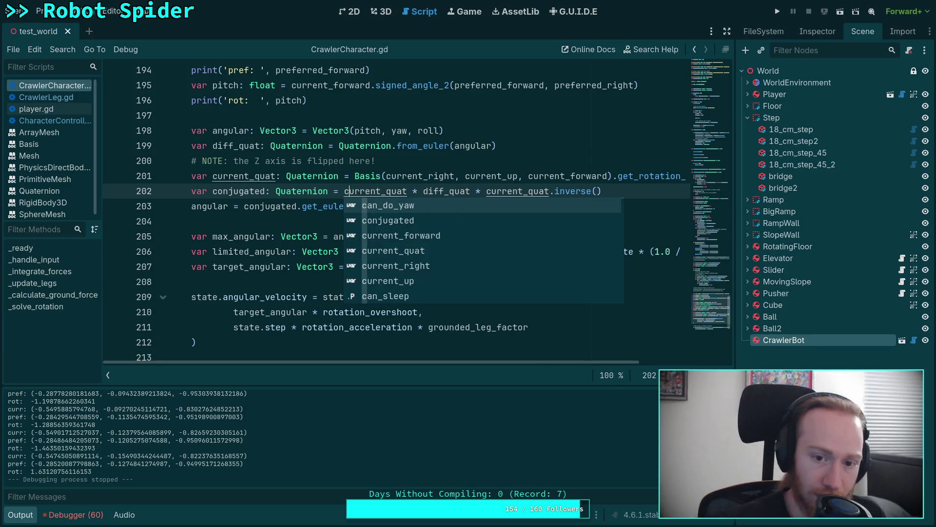
pyautogui.press('F5')
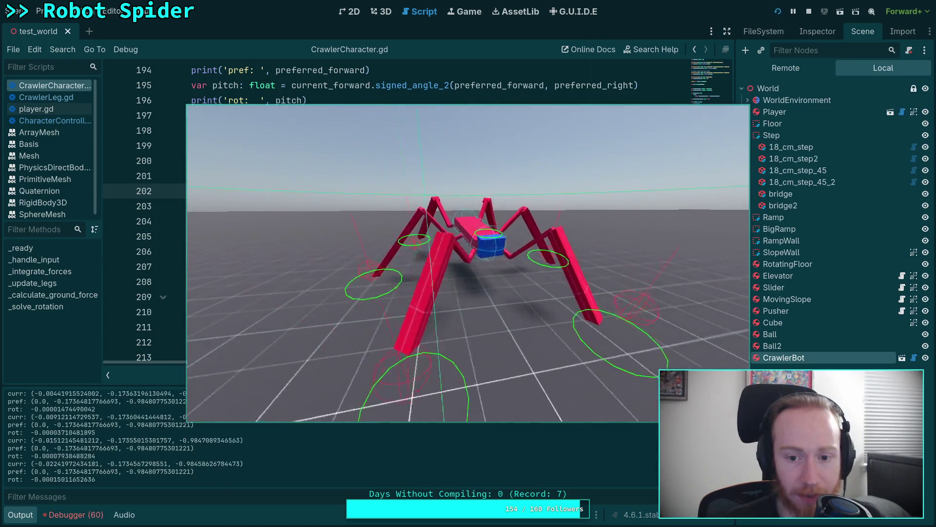
pyautogui.press('super+4')
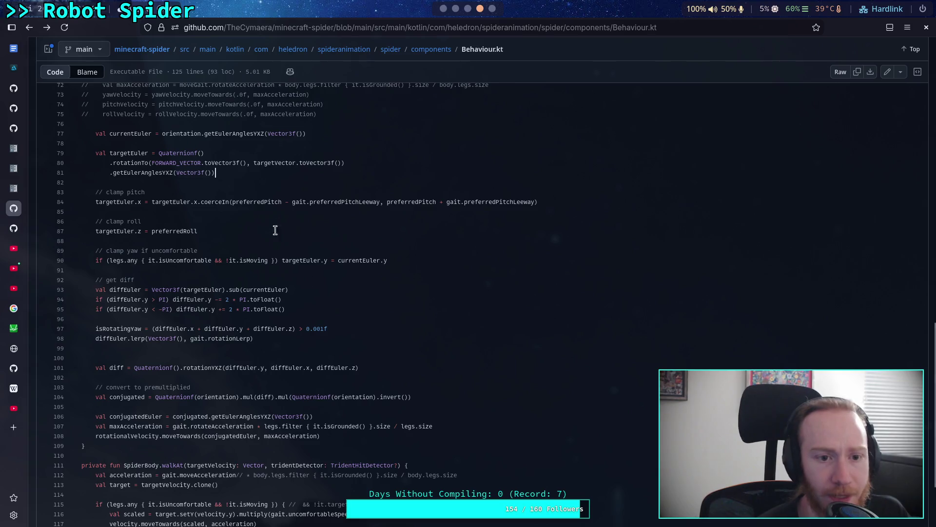
# Review Behaviour.kt's currentEuler, rotationYXZ and inverted-orientation code and its Quaternionf references, then return to Godot
pyautogui.moveTo(163, 133); pyautogui.dragTo(287, 134)
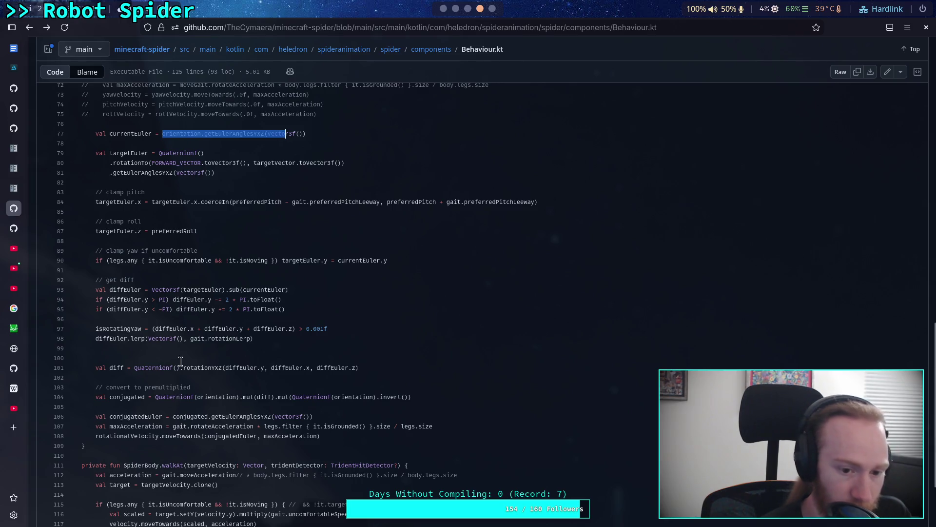
pyautogui.doubleClick(210, 367)
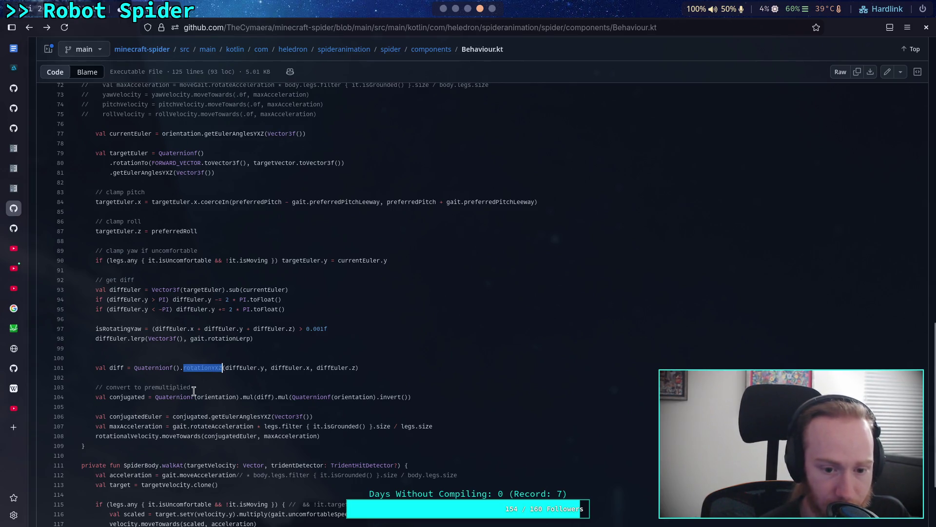
pyautogui.click(183, 397)
pyautogui.doubleClick(214, 397)
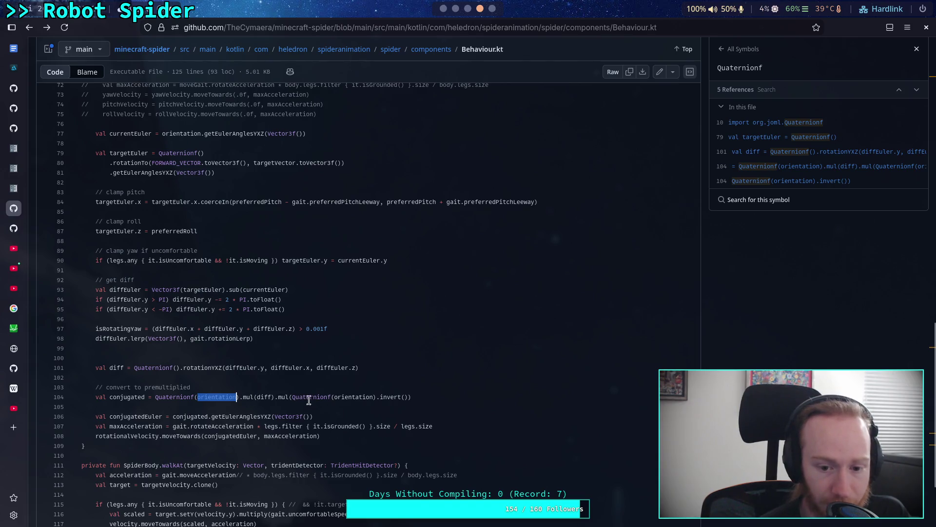
pyautogui.moveTo(292, 397); pyautogui.dragTo(405, 397)
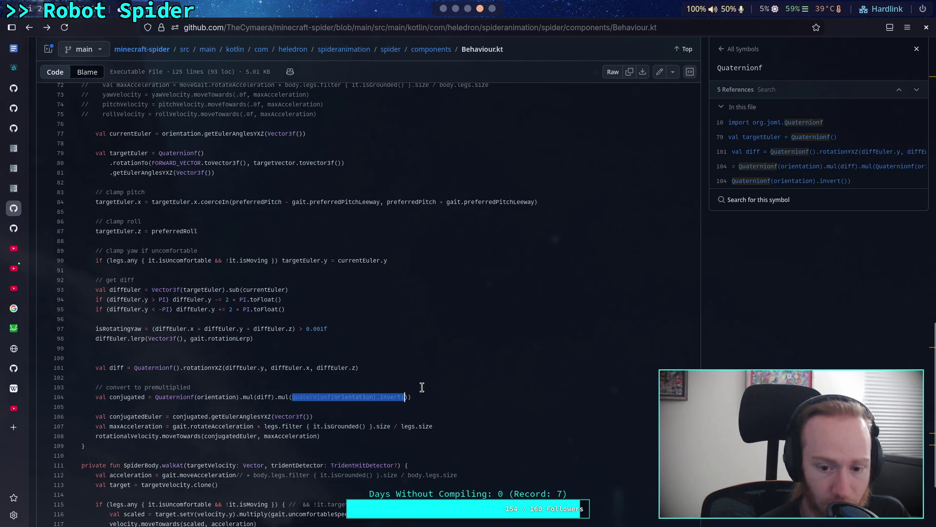
pyautogui.click(446, 10)
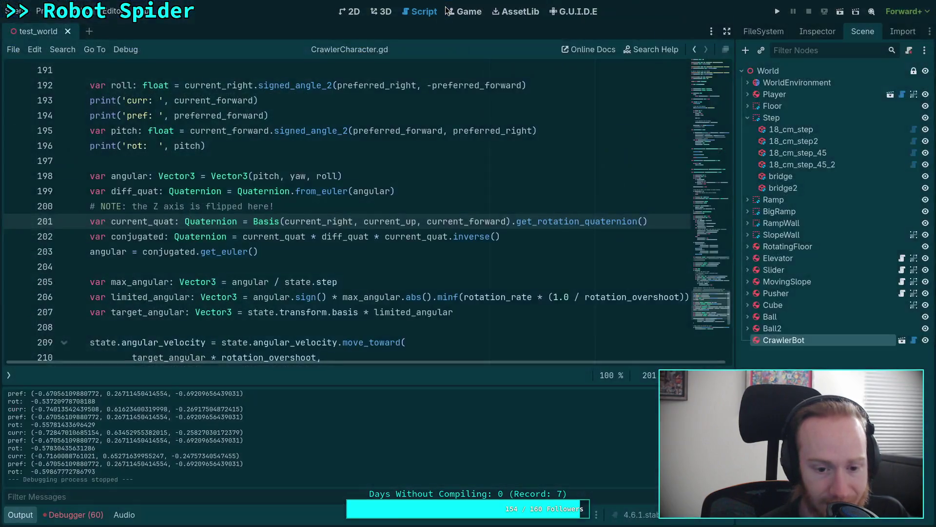
# Trim line 202 down to 'conjugated = current_quat'
pyautogui.click(349, 233)
pyautogui.doubleClick(279, 236)
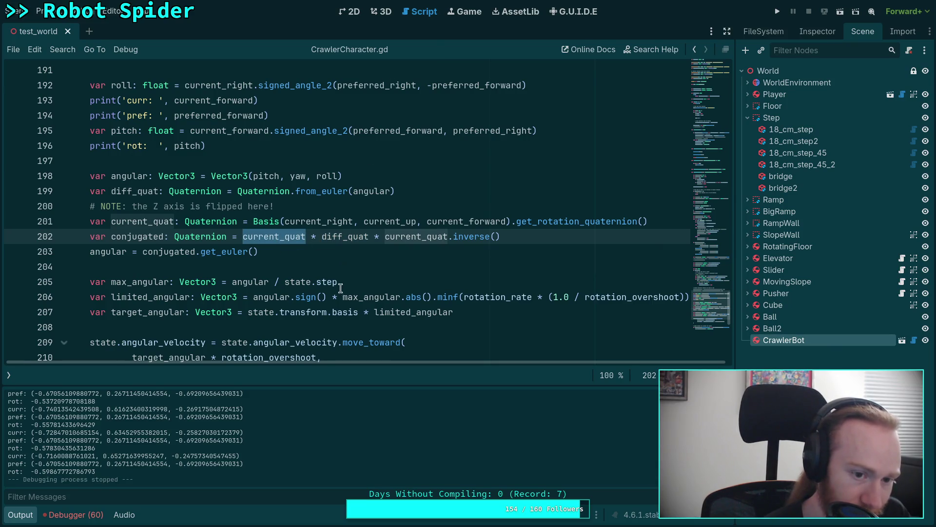
pyautogui.moveTo(341, 300)
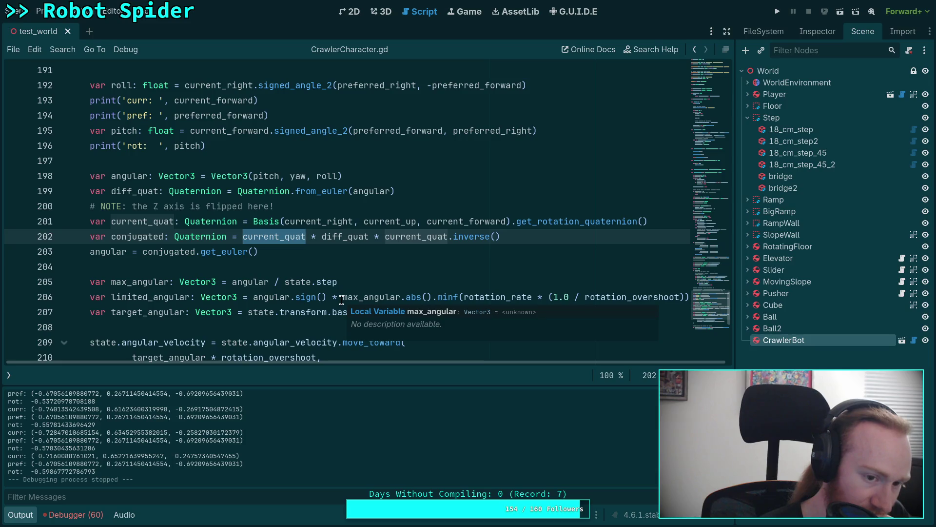
pyautogui.click(373, 239)
pyautogui.moveTo(307, 238); pyautogui.dragTo(557, 239)
pyautogui.press('BackSpace')
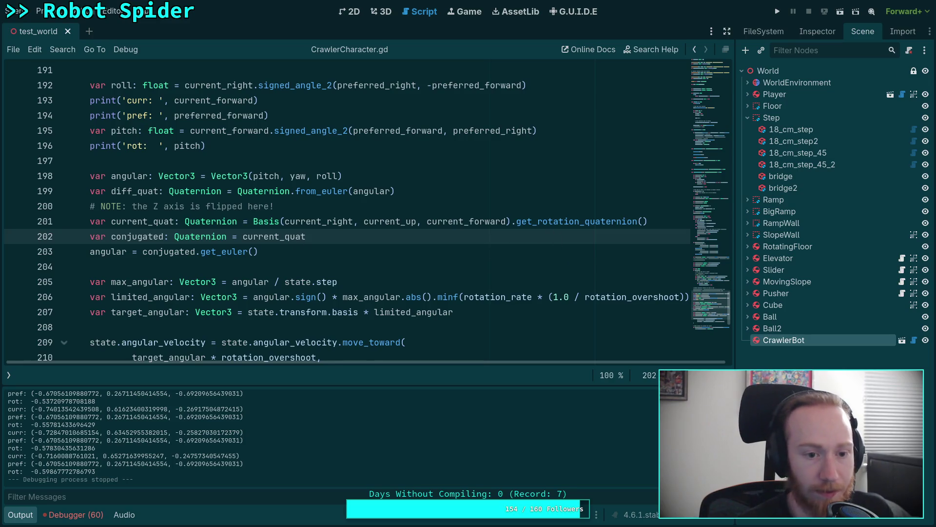
# Add lines 'conjugated *= diff_quat' and 'conjugated *= current_quat.inverse()', then run the game
pyautogui.press('Return')
pyautogui.write('conjugated')
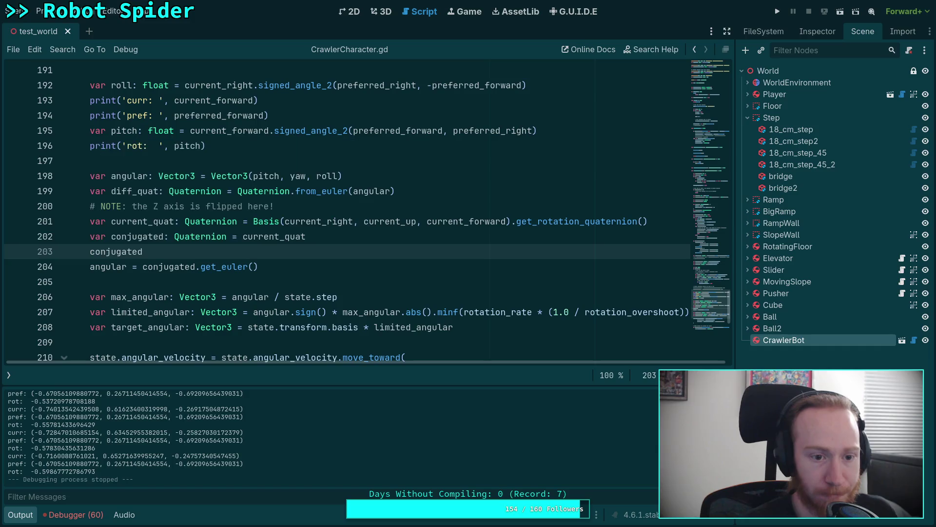
pyautogui.write(' *= di')
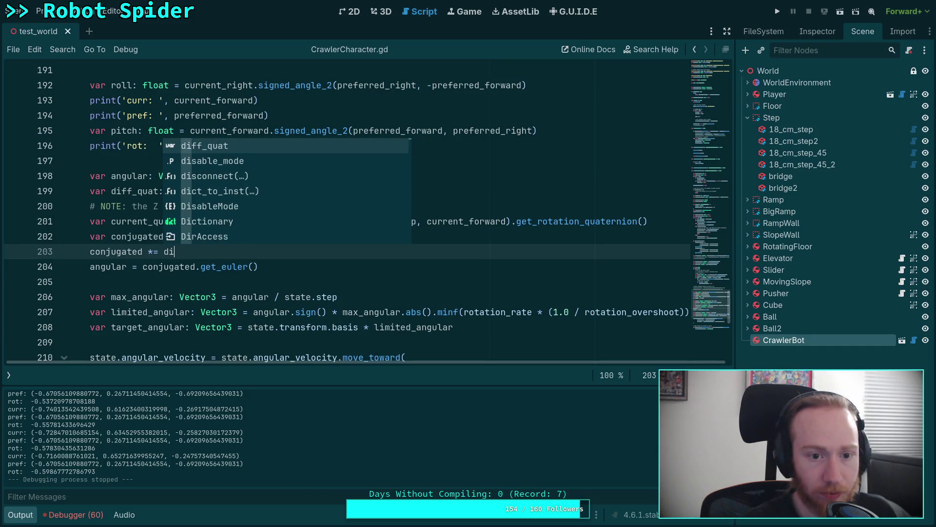
pyautogui.press('Return')
pyautogui.press('Return')
pyautogui.write('n')
pyautogui.press('Return')
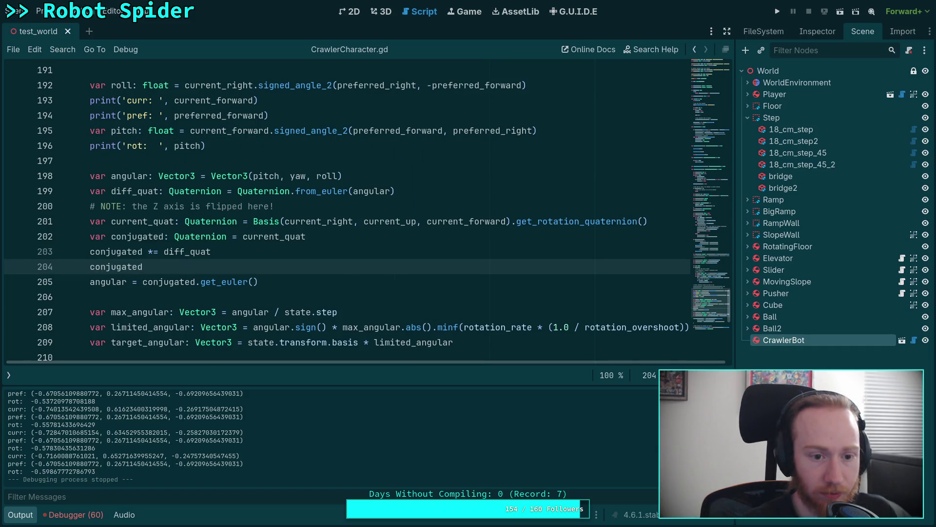
pyautogui.write(' *= cu')
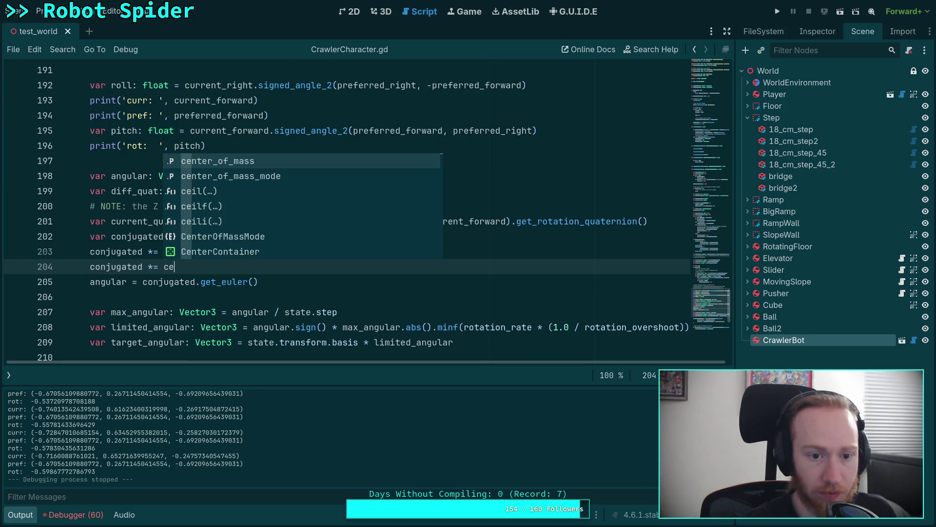
pyautogui.press('Down')
pyautogui.press('Return')
pyautogui.write('.inv')
pyautogui.press('Return')
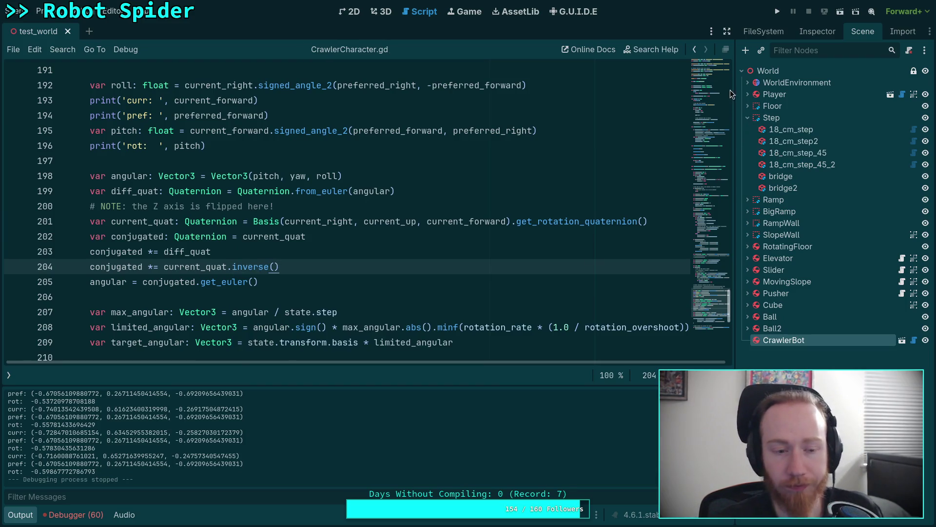
pyautogui.click(777, 11)
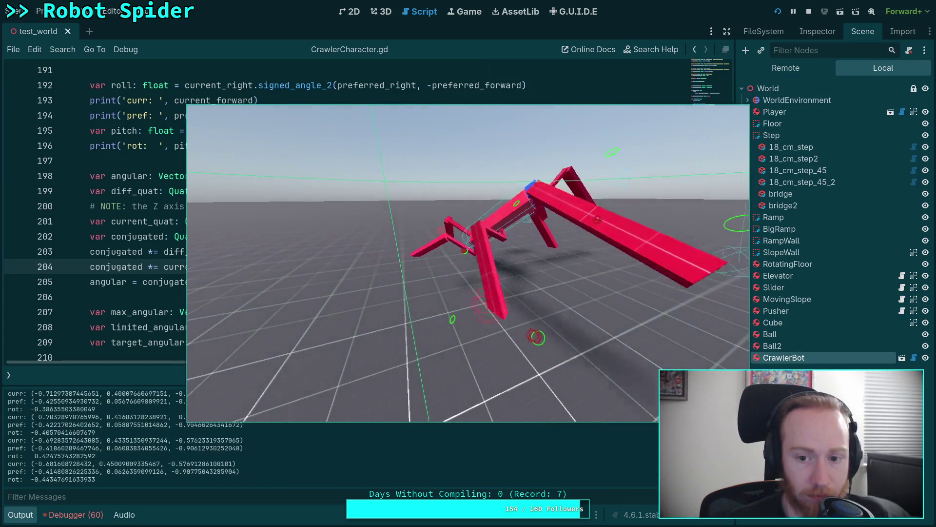
# Stop the game, negate current_forward in the line 201 basis, and save
pyautogui.click(808, 11)
pyautogui.click(431, 221)
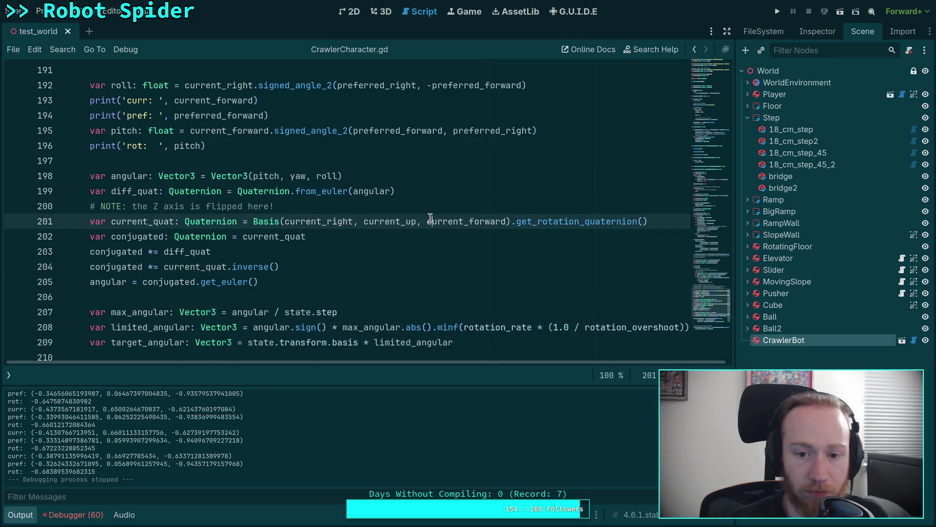
pyautogui.write('-')
pyautogui.hotkey('ctrl', 's')
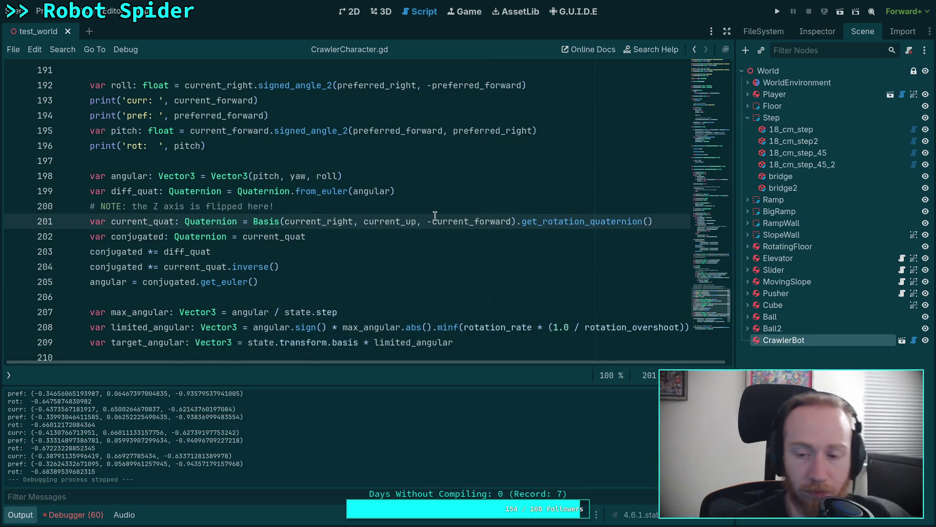
# Test-run the spider, stop it, and switch to the Behaviour.kt reference in the browser
pyautogui.click(778, 12)
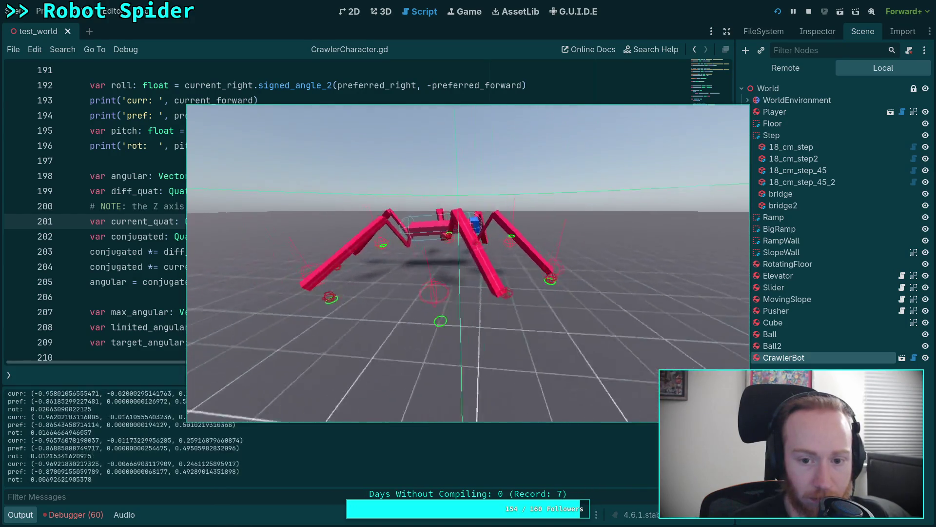
pyautogui.click(808, 11)
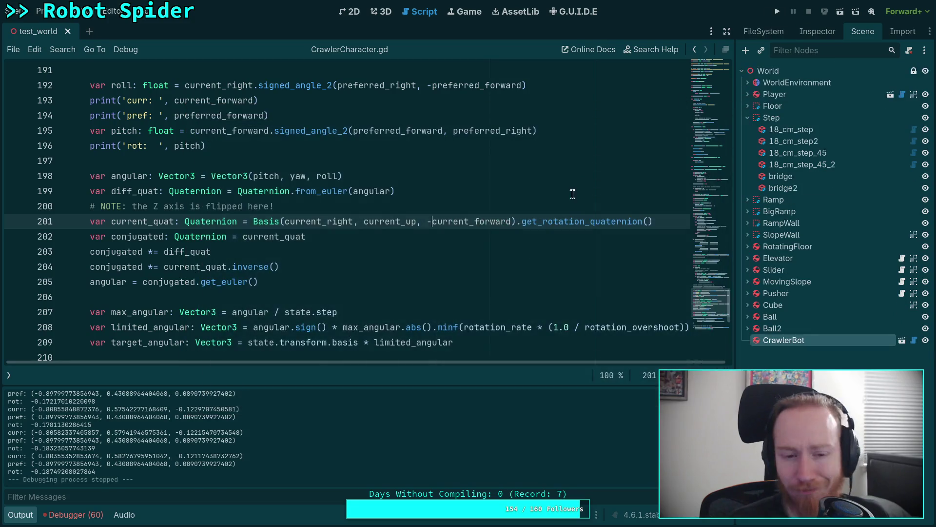
pyautogui.click(350, 276)
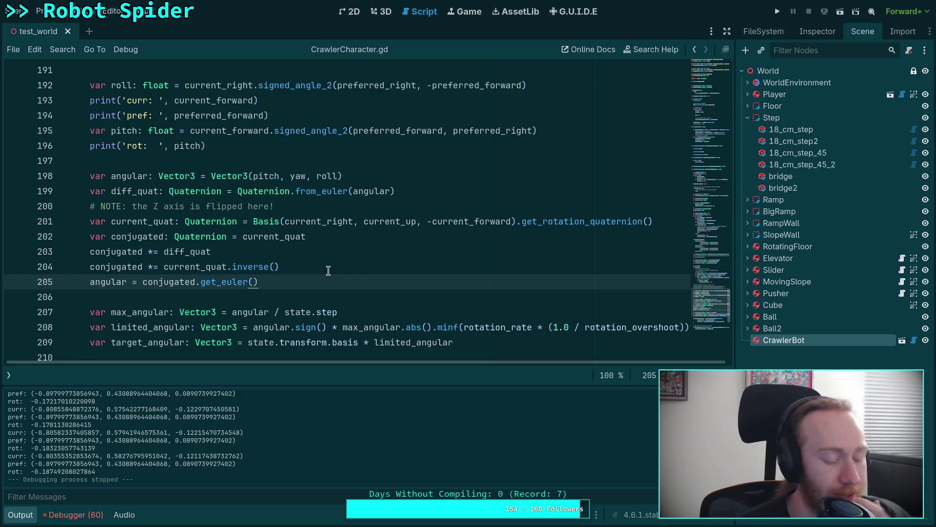
pyautogui.hotkey('alt', 'Tab')
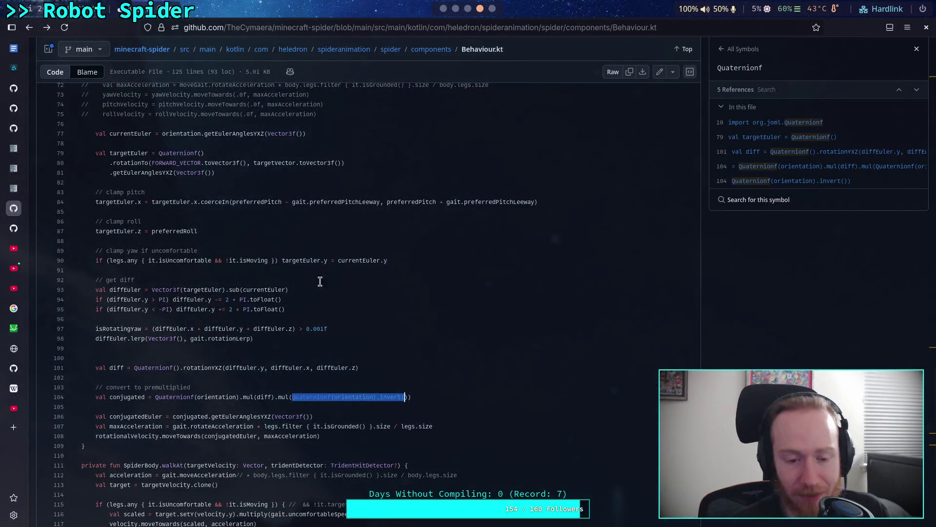
# Clear the selection in Behaviour.kt's quaternion code and go back to the Godot script
pyautogui.click(350, 388)
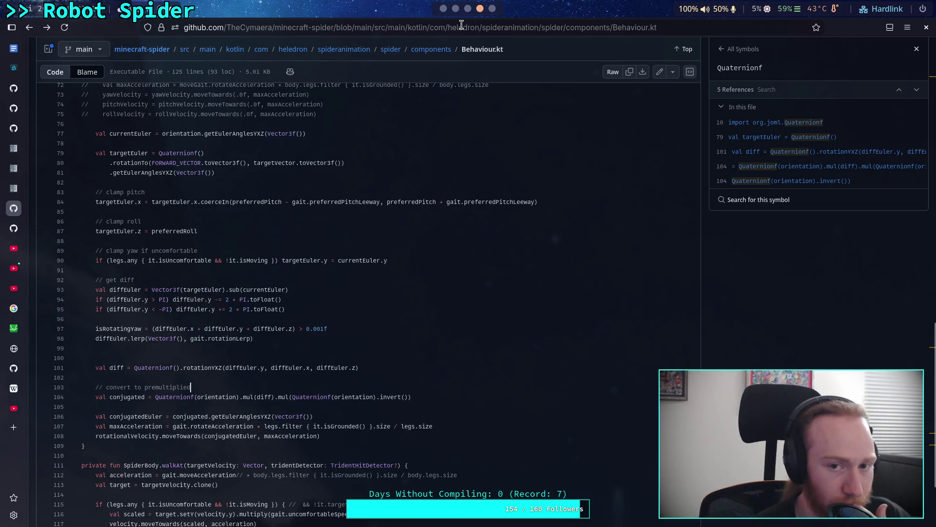
pyautogui.click(445, 11)
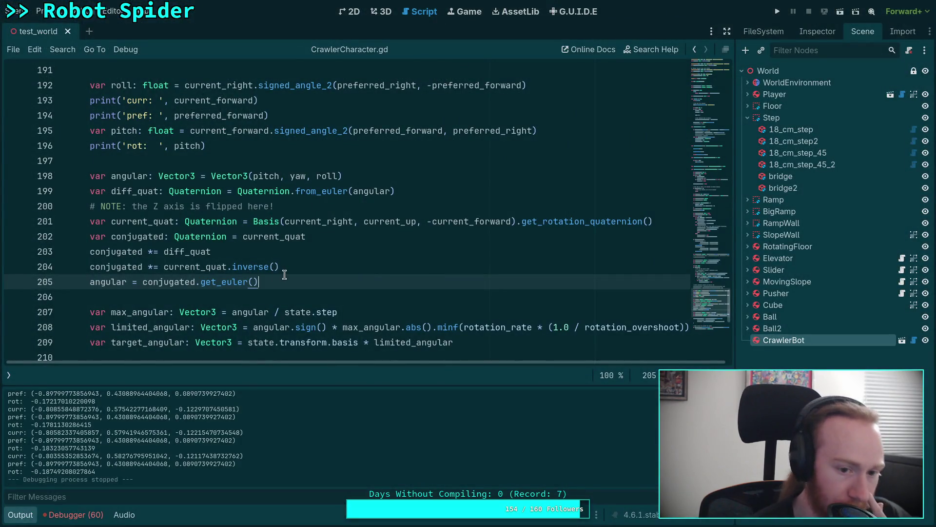
# Comment out the quaternion conjugation lines 199–205 and save the script
pyautogui.moveTo(289, 270)
pyautogui.mouseDown()
pyautogui.moveTo(91, 251)
pyautogui.moveTo(98, 191)
pyautogui.moveTo(88, 191)
pyautogui.mouseUp()
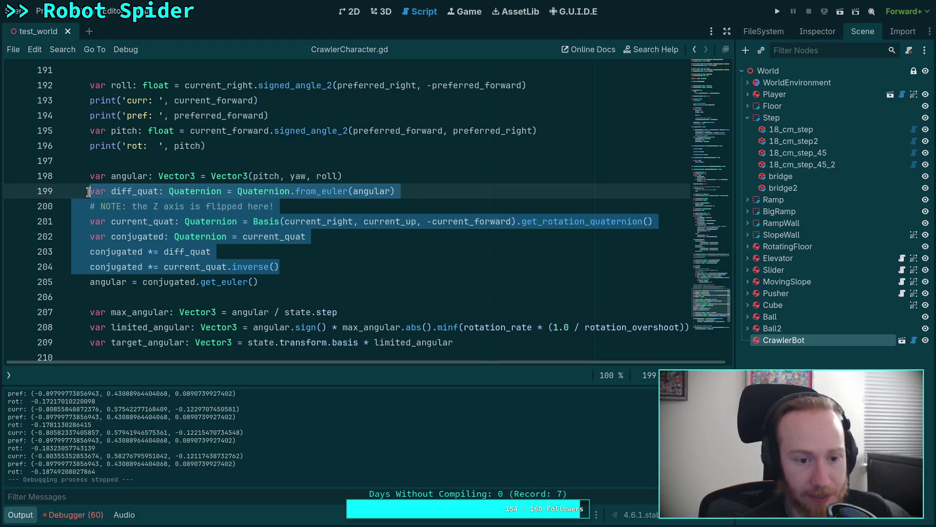
pyautogui.hotkey('ctrl', 'k')
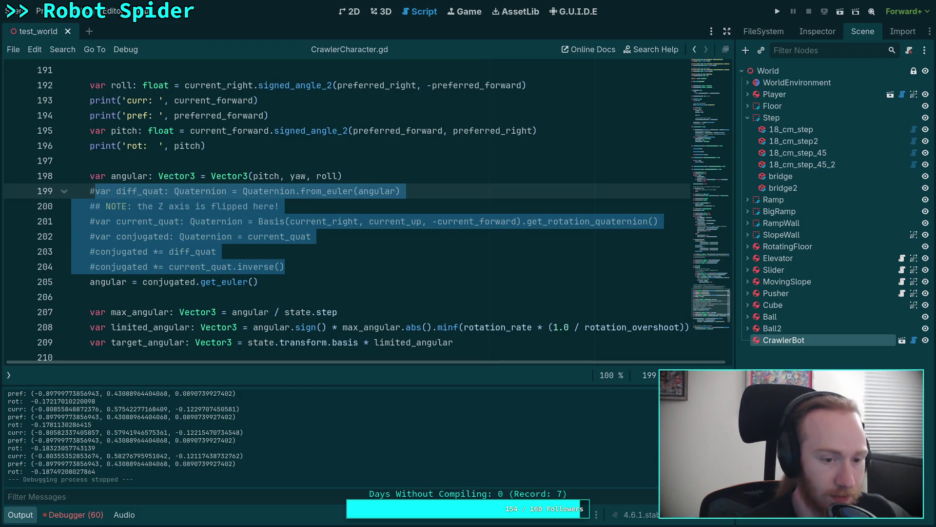
pyautogui.hotkey('ctrl', 's')
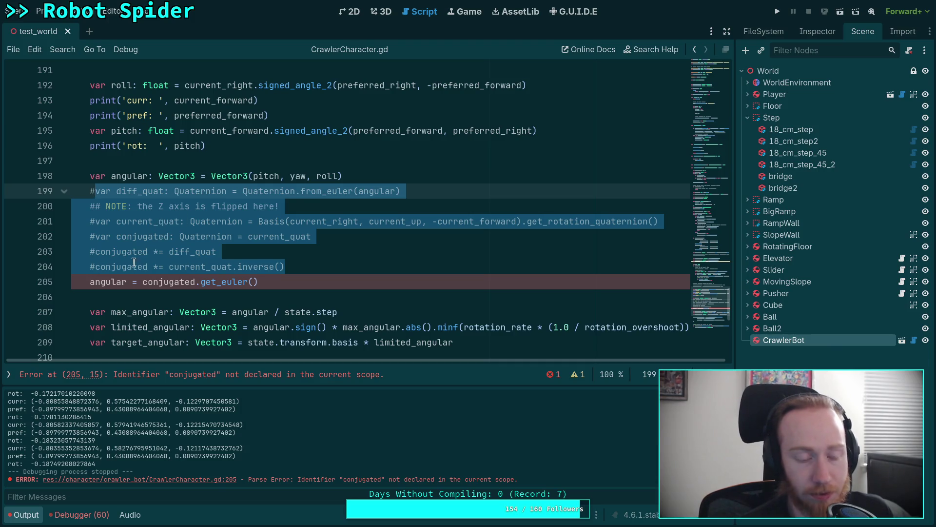
pyautogui.click(89, 282)
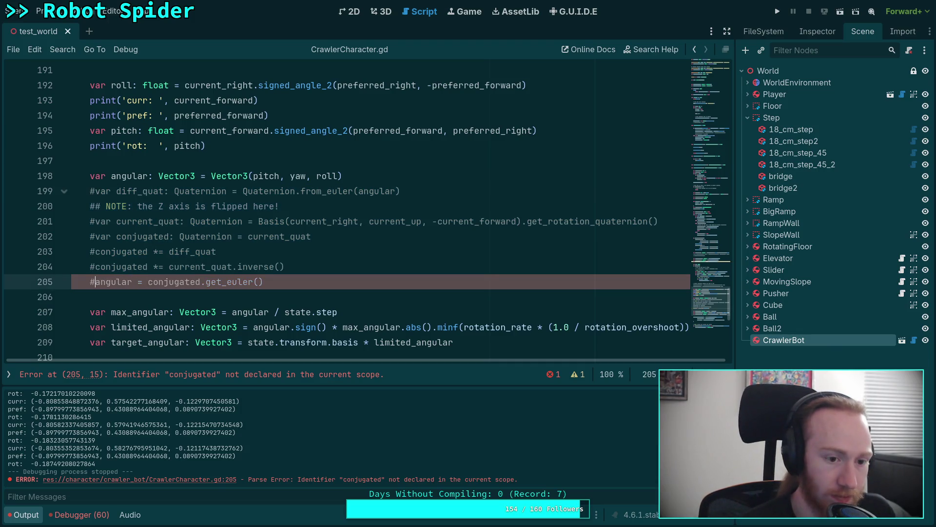
pyautogui.hotkey('ctrl', 'k')
pyautogui.hotkey('ctrl', 'n')
pyautogui.press('Escape')
pyautogui.hotkey('ctrl', 's')
# Test-run the spider without the conjugation code, then stop it
pyautogui.moveTo(658, 220)
pyautogui.mouseDown()
pyautogui.moveTo(265, 221)
pyautogui.moveTo(661, 215)
pyautogui.mouseUp()
pyautogui.click(296, 216)
pyautogui.click(674, 220)
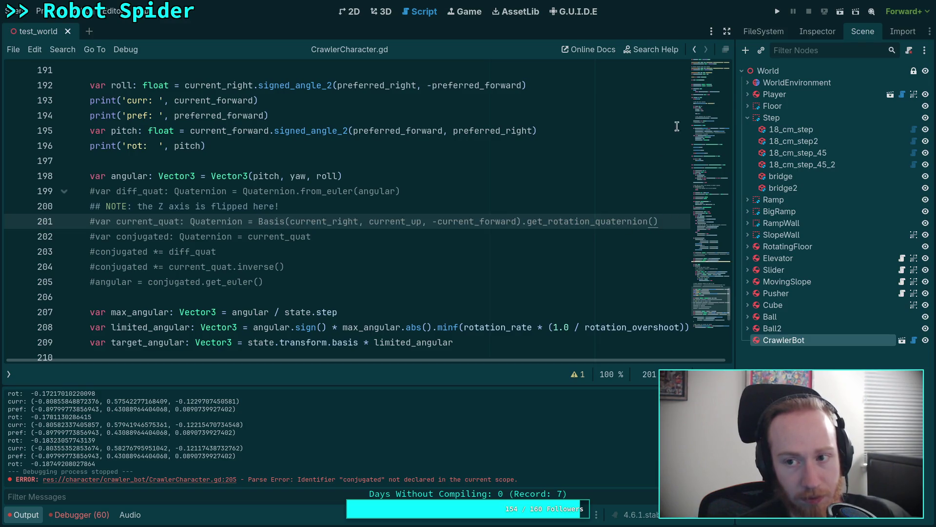
pyautogui.click(778, 13)
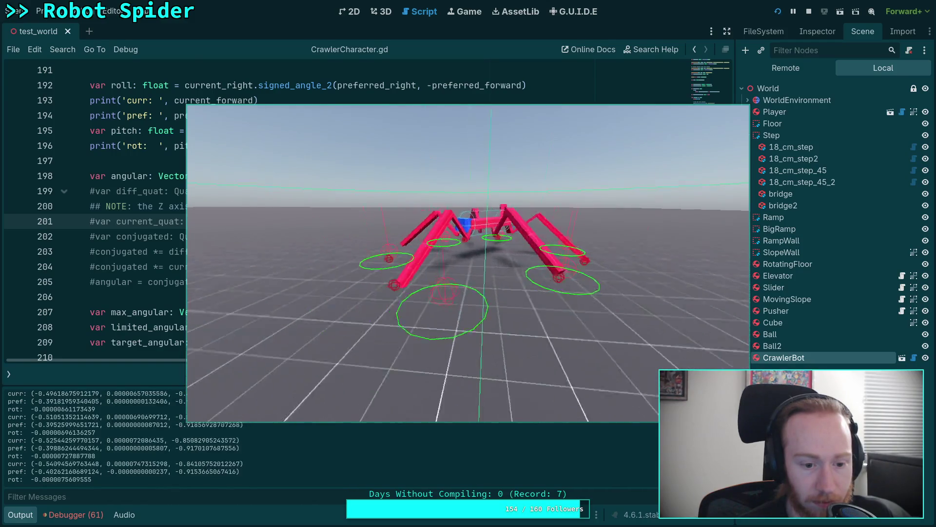
pyautogui.click(808, 13)
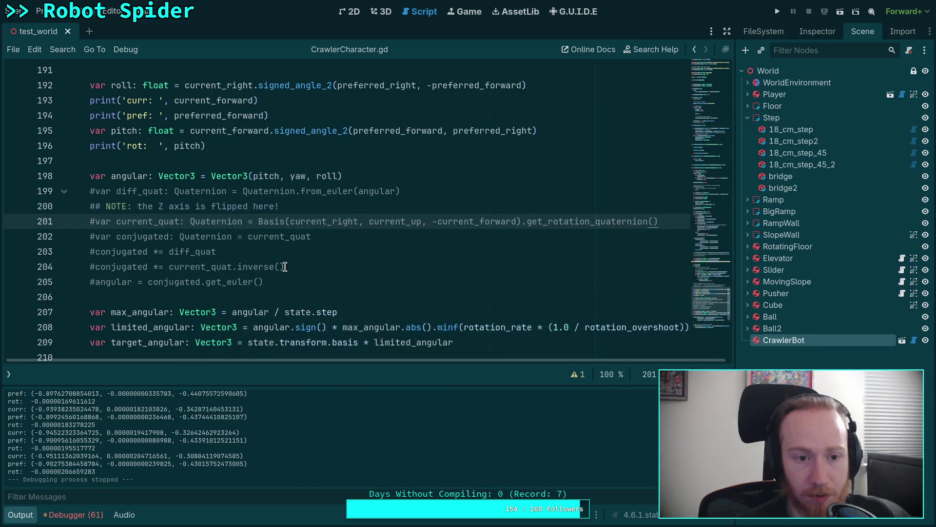
# Swap preferred_forward for target_direction in the line 195 pitch calculation and test-run the spider
pyautogui.scroll(3, 285, 266)
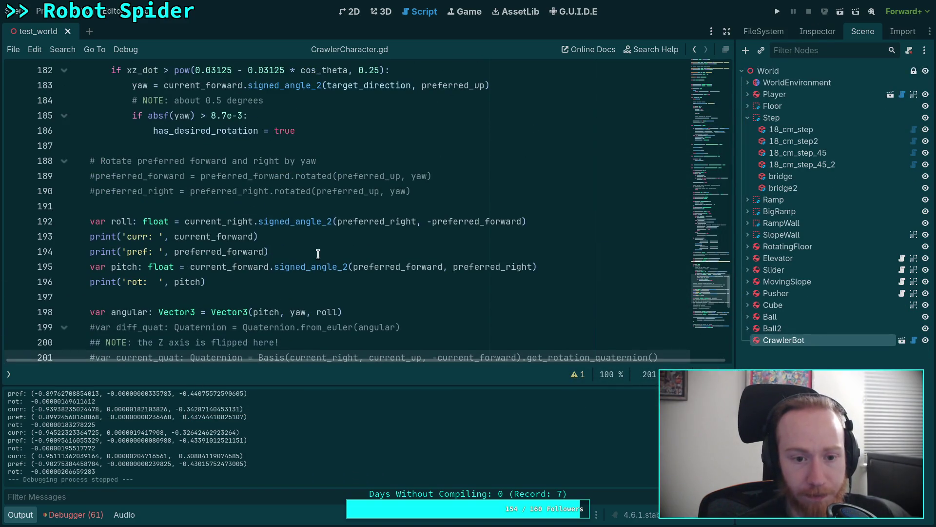
pyautogui.doubleClick(396, 267)
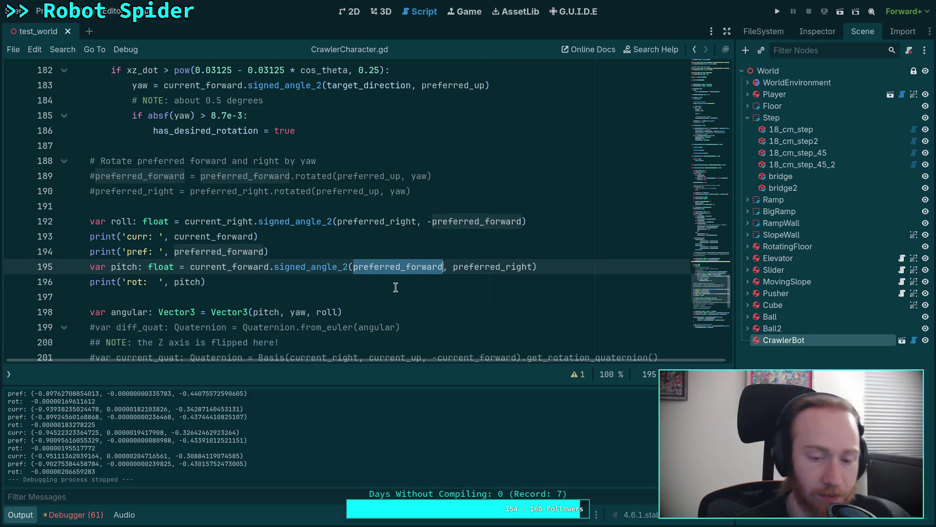
pyautogui.write('tar')
pyautogui.press('Down')
pyautogui.press('Return')
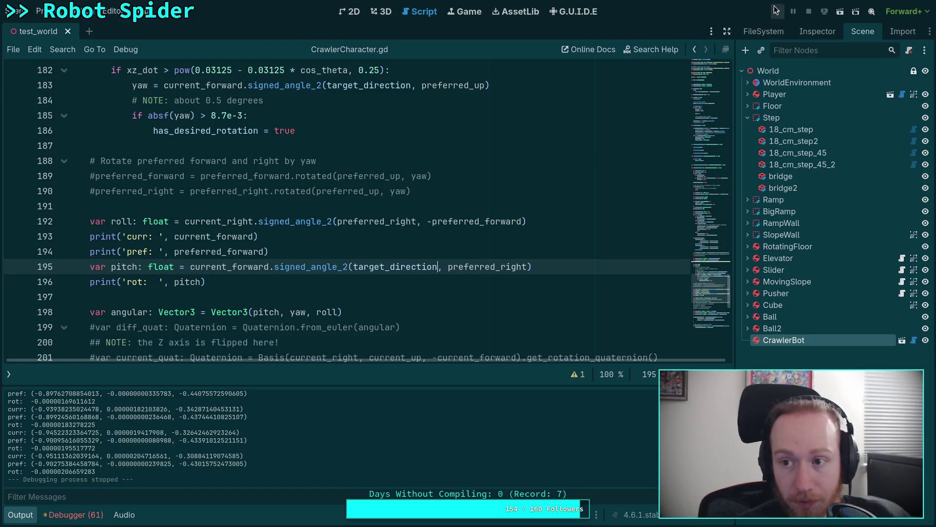
pyautogui.click(776, 8)
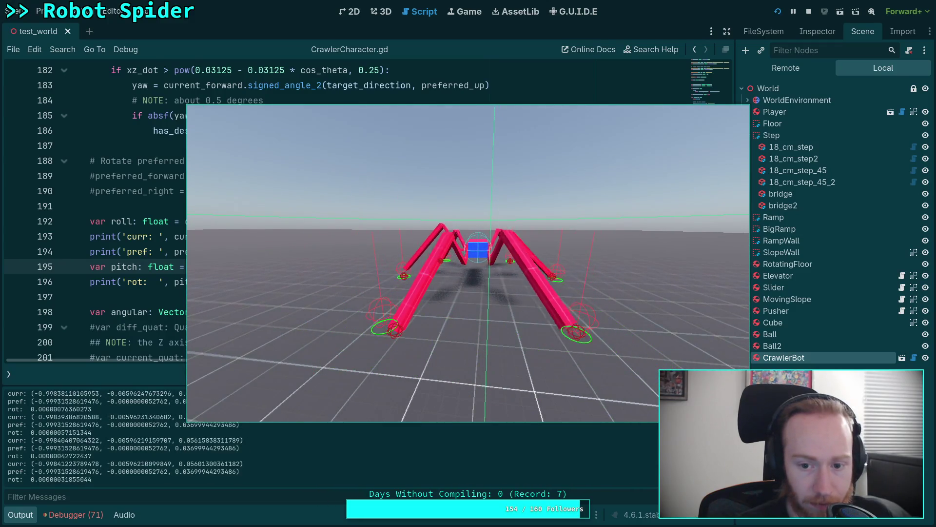
pyautogui.click(809, 11)
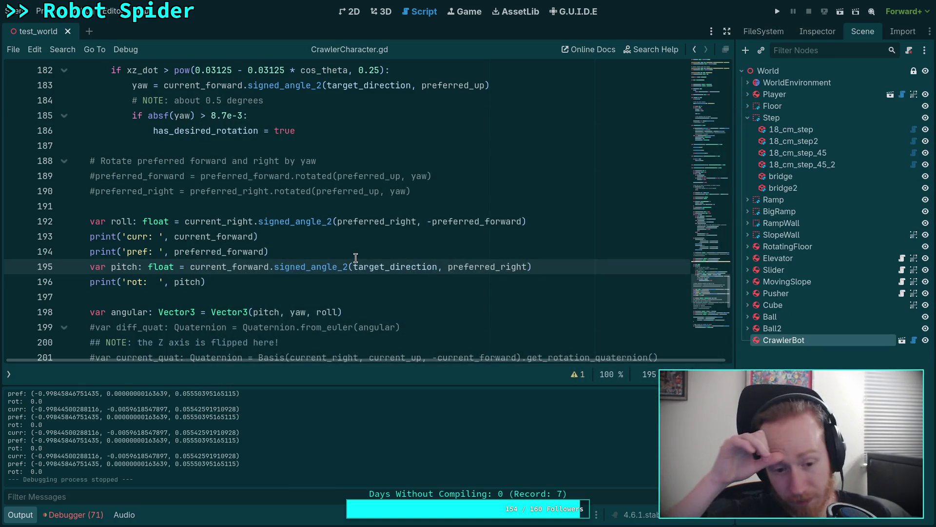
# Uncomment the desired_direction and desired_speed lines 59–60
pyautogui.scroll(20, 356, 258)
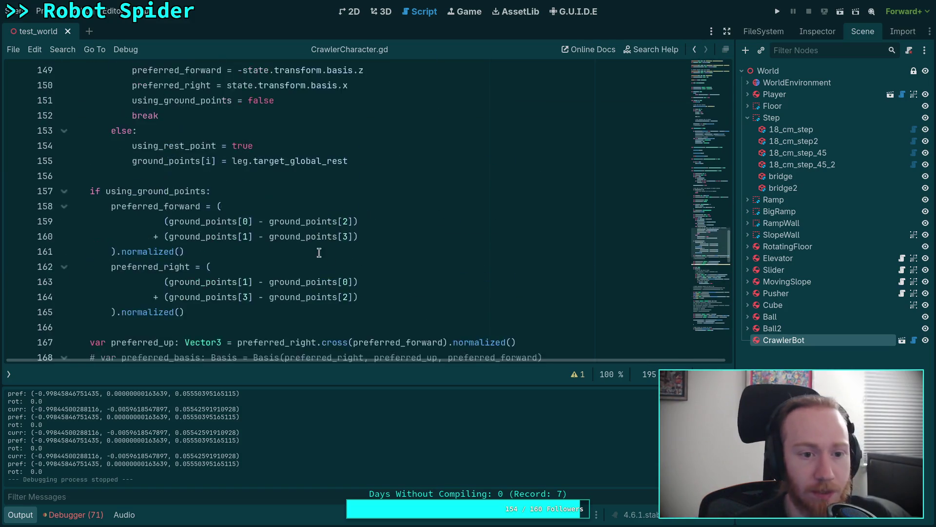
pyautogui.scroll(9, 285, 244)
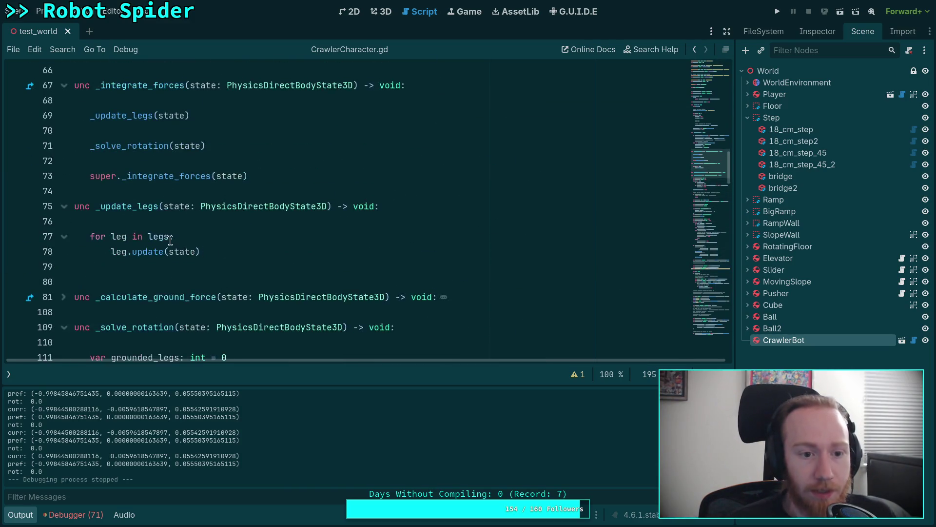
pyautogui.click(113, 191)
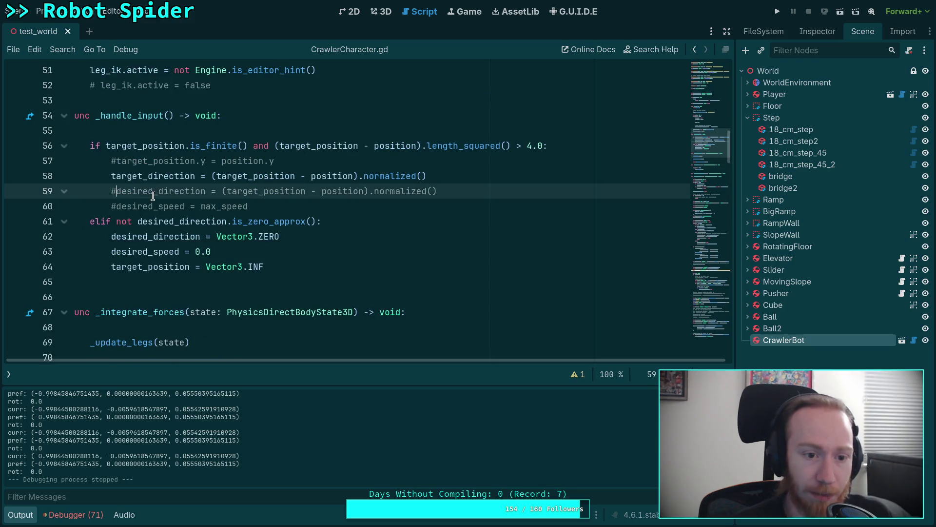
pyautogui.press('Delete')
pyautogui.press('Down')
pyautogui.press('Delete')
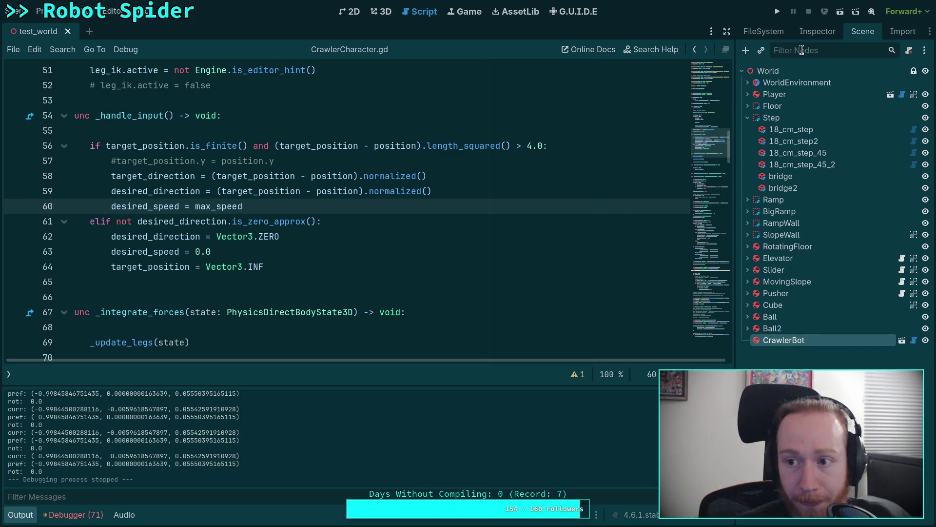
# Set CrawlerBot's Max Speed to 1.0 and save the test_world scene
pyautogui.click(818, 31)
pyautogui.scroll(10, 821, 207)
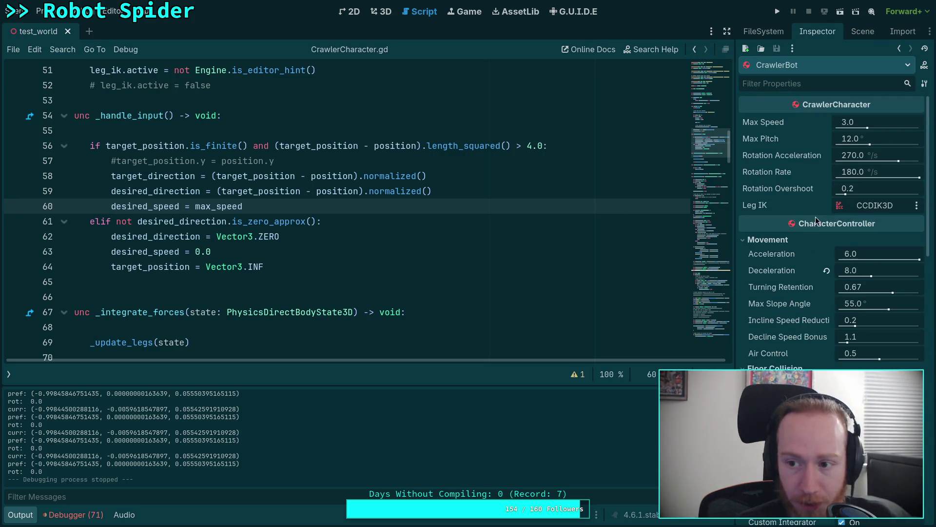
pyautogui.click(869, 128)
pyautogui.write('1')
pyautogui.press('Return')
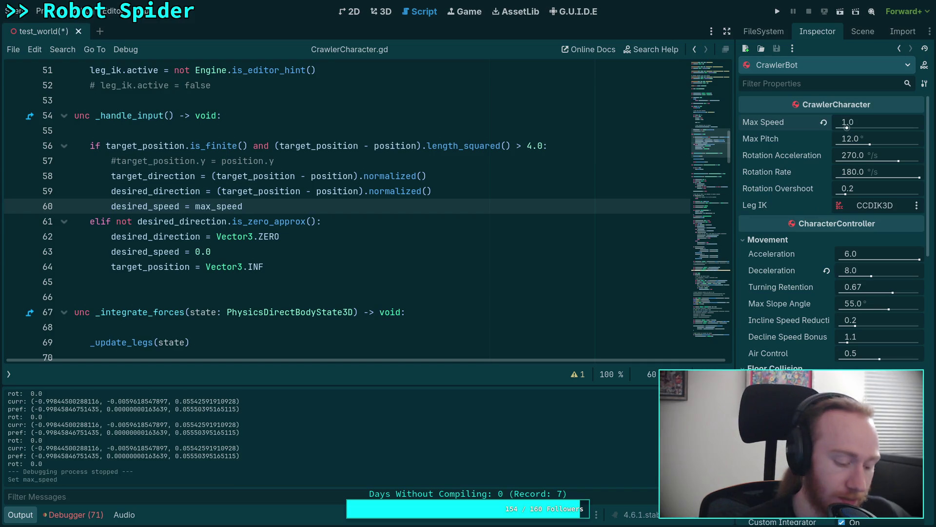
pyautogui.hotkey('ctrl', 'n')
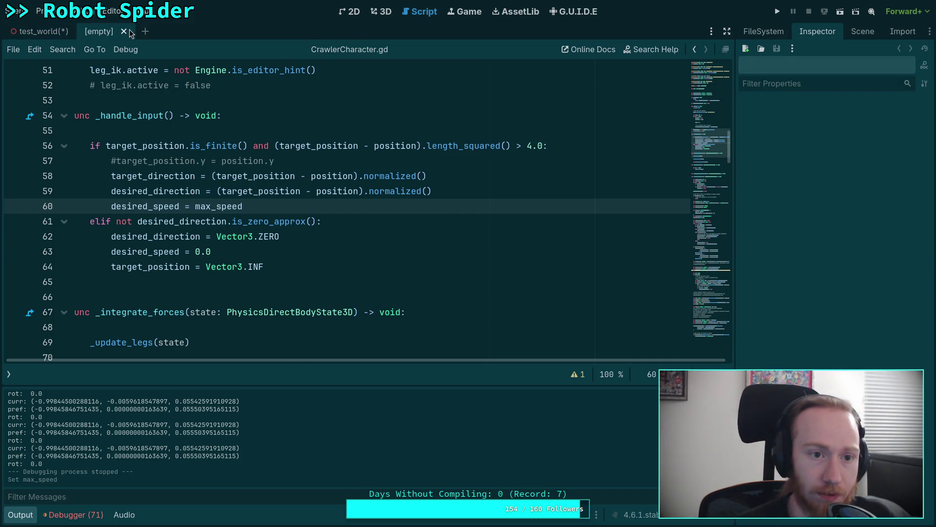
pyautogui.click(128, 31)
pyautogui.hotkey('ctrl', 's')
# Run the game, walk the slower spider back and left onto the blue ramp, then stop
pyautogui.press('F5')
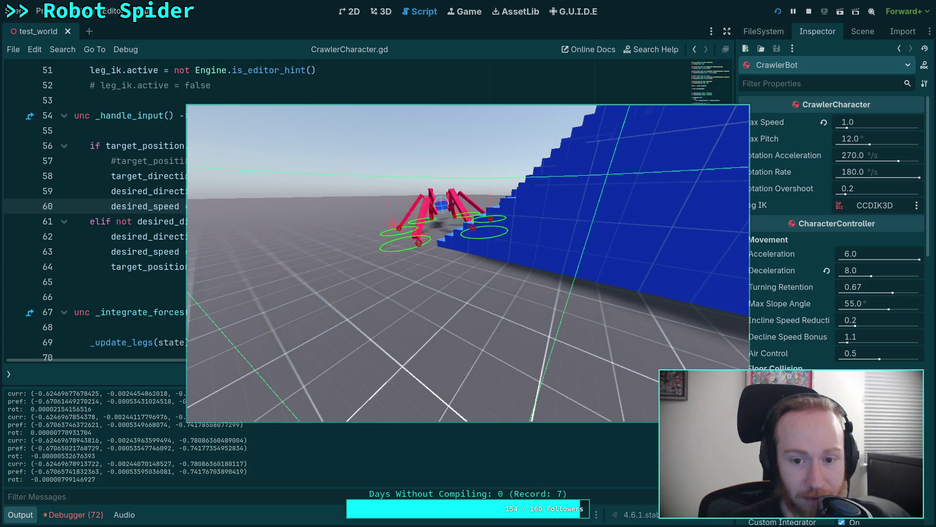
pyautogui.press('s')
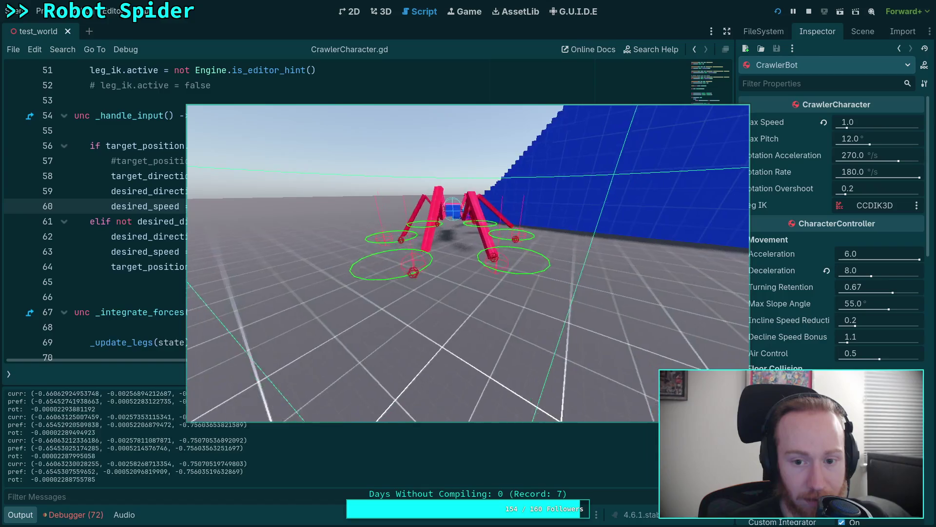
pyautogui.press('a')
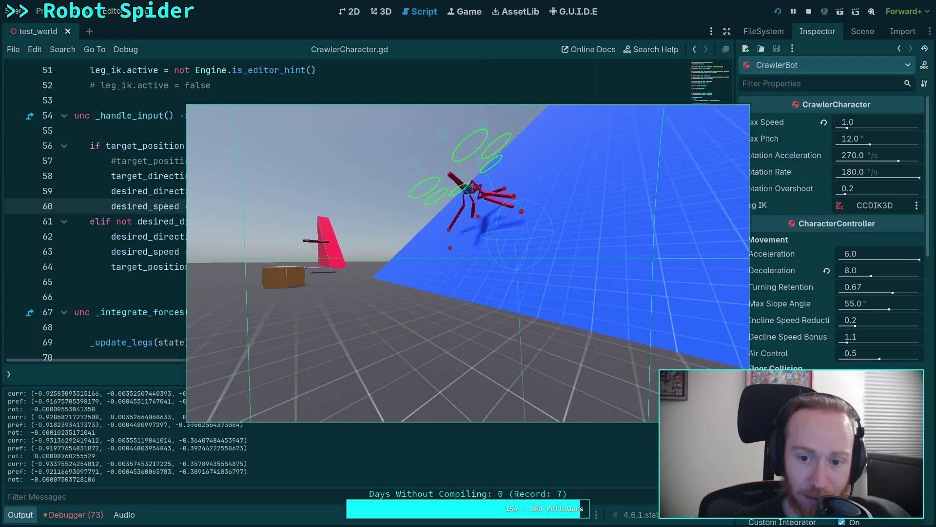
pyautogui.press('F8')
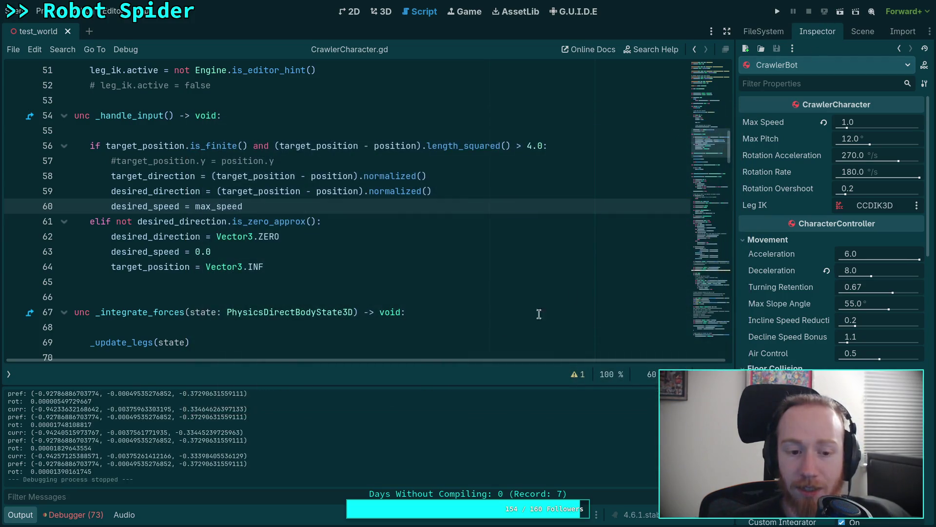
# Clear the old output log, collapse the Output dock, and scroll through CrawlerCharacter.gd
pyautogui.click(21, 515)
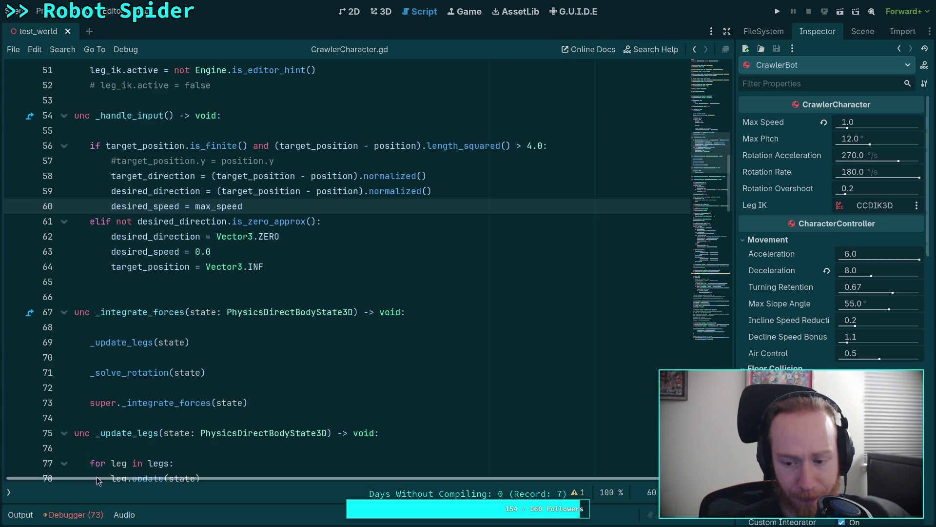
pyautogui.click(29, 520)
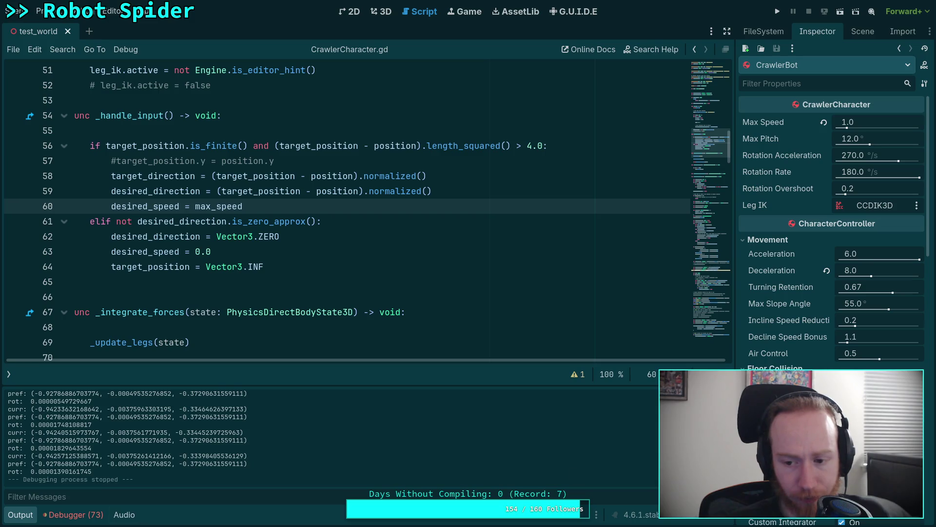
pyautogui.press('F5')
pyautogui.click(30, 516)
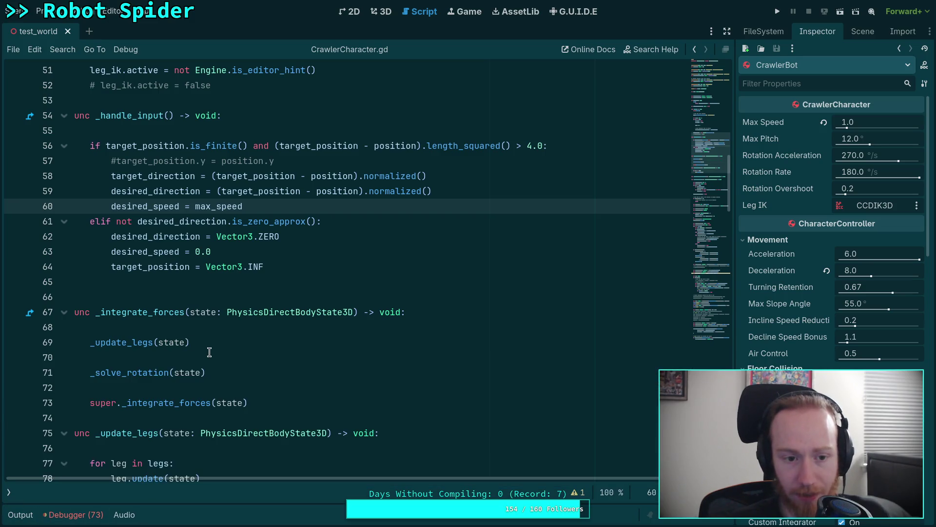
pyautogui.scroll(1, 219, 347)
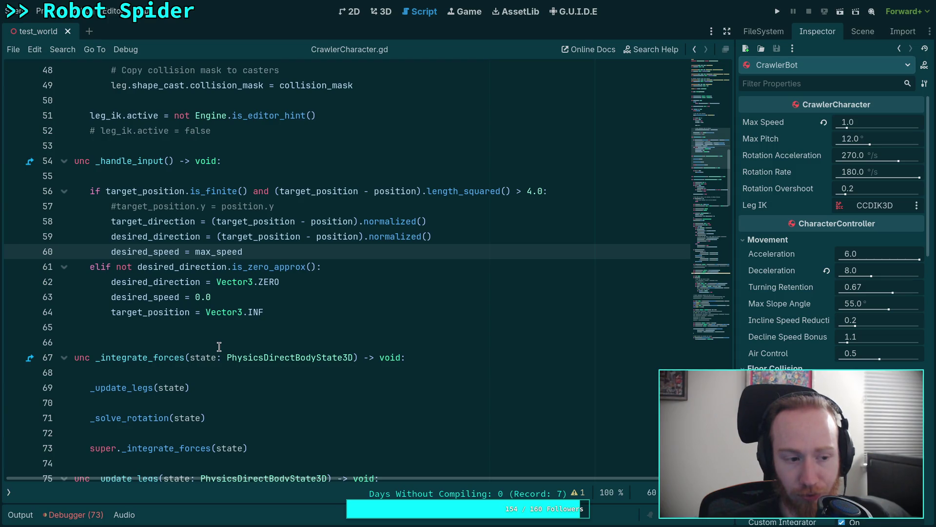
pyautogui.scroll(4, 219, 346)
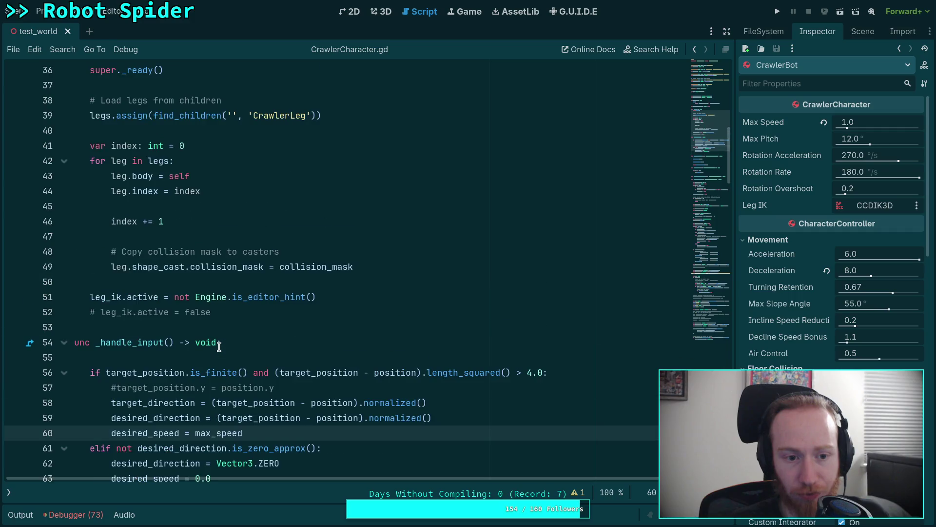
pyautogui.scroll(4, 218, 346)
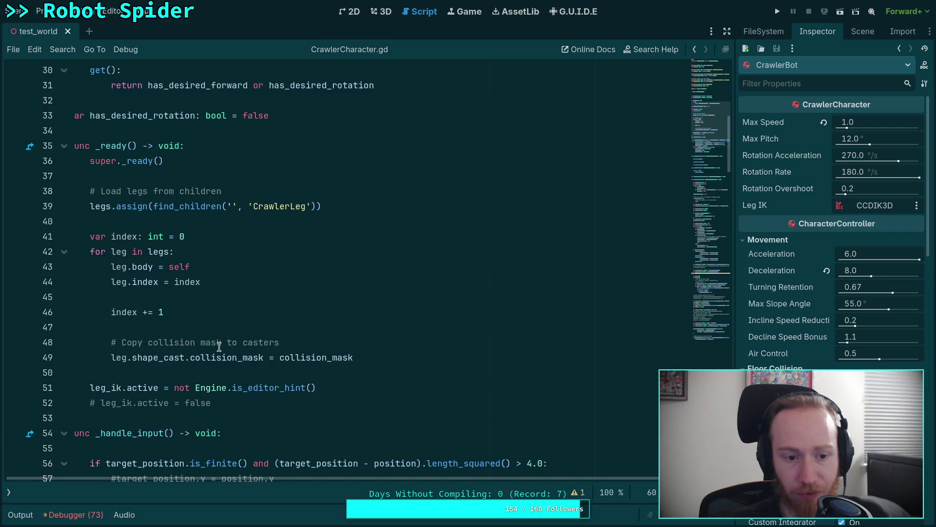
pyautogui.scroll(6, 219, 347)
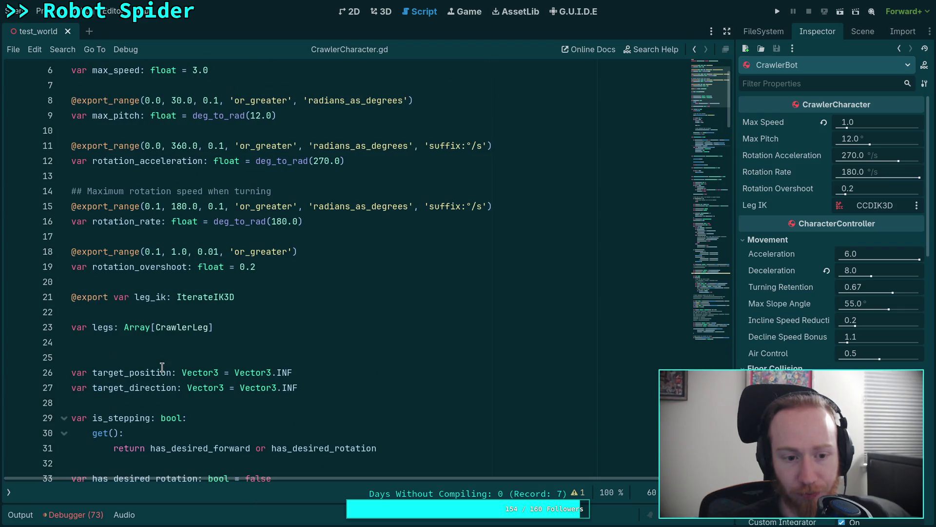
pyautogui.scroll(2, 163, 367)
pyautogui.scroll(-7, 163, 366)
pyautogui.scroll(-20, 163, 366)
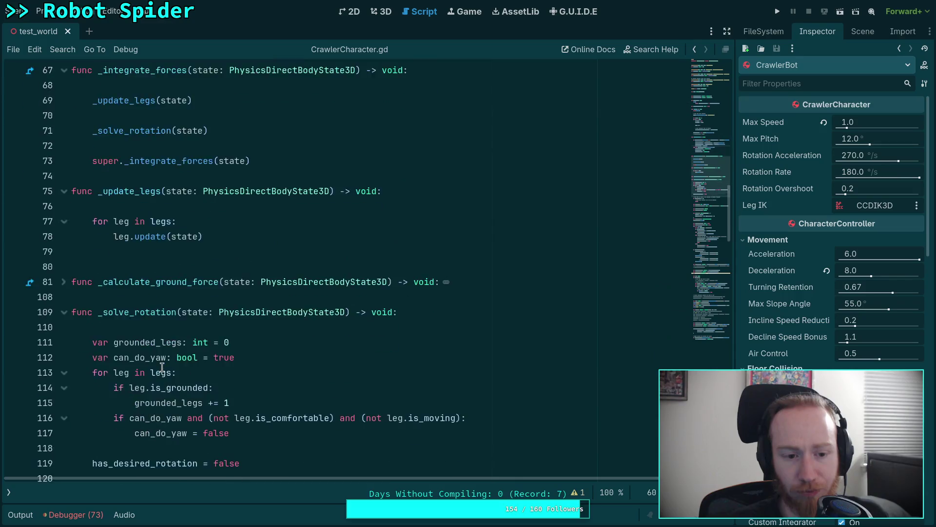
pyautogui.scroll(-13, 163, 367)
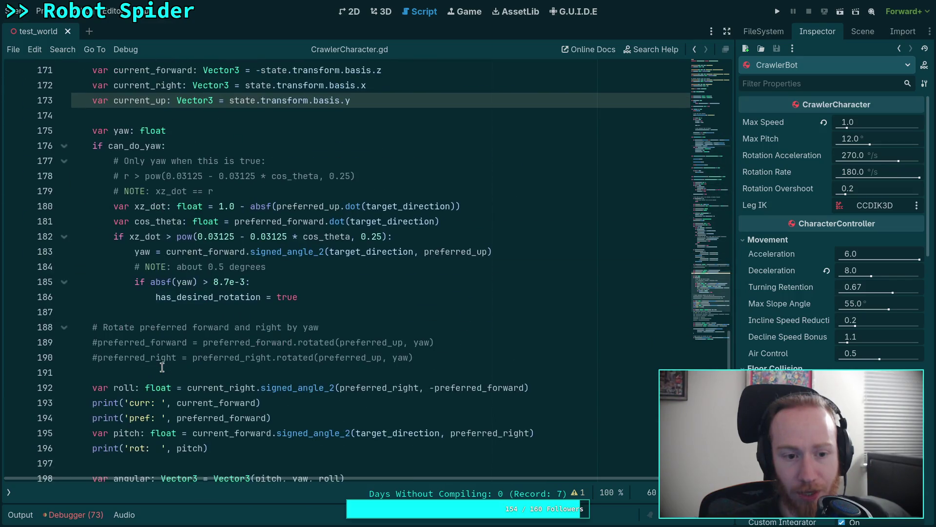
pyautogui.scroll(-3, 162, 361)
# Delete the commented-out quaternion block and the rot debug print lines
pyautogui.moveTo(267, 358); pyautogui.dragTo(71, 267)
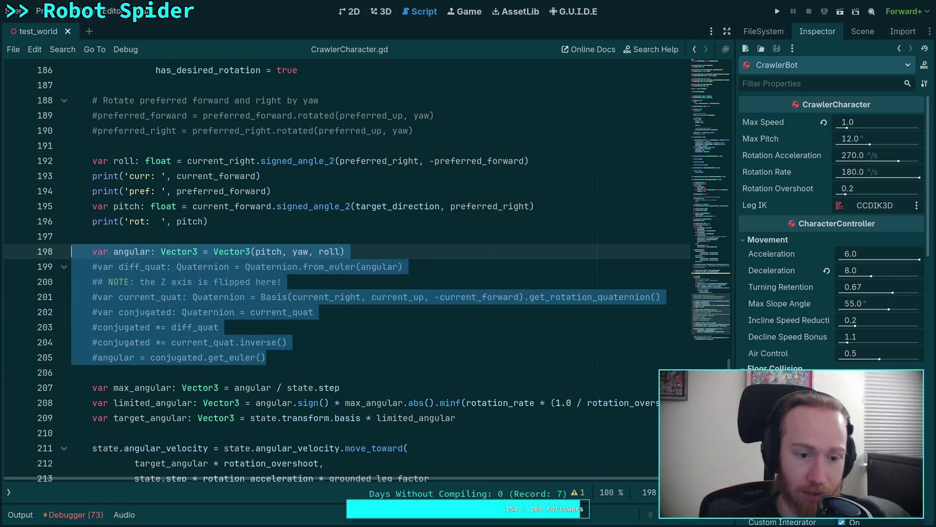
pyautogui.press('BackSpace')
pyautogui.press('BackSpace')
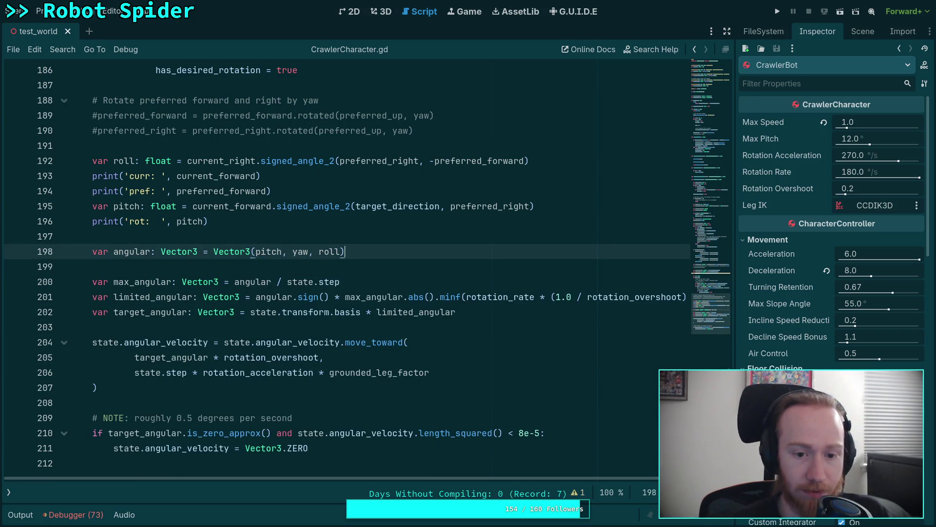
pyautogui.moveTo(210, 221); pyautogui.dragTo(6, 209)
pyautogui.click(196, 227)
pyautogui.hotkey('shift', 'Home')
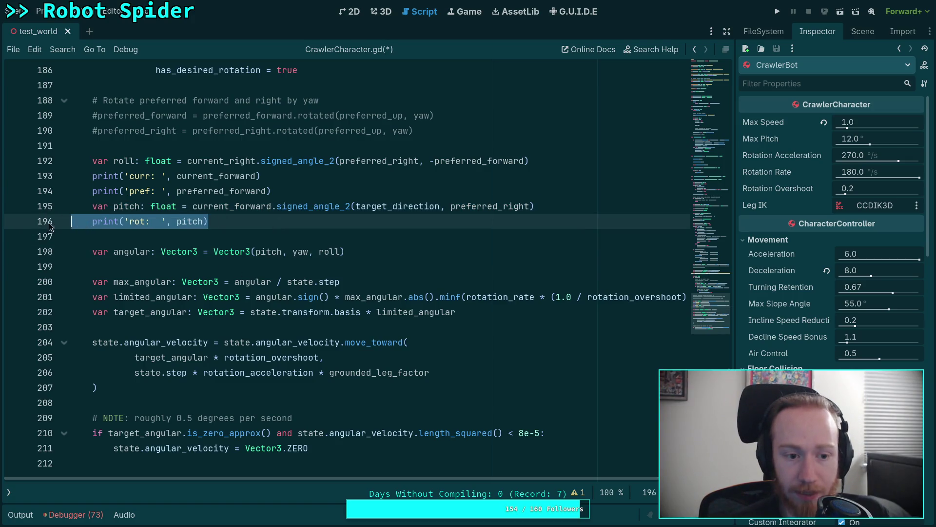
pyautogui.press('BackSpace')
pyautogui.press('BackSpace')
pyautogui.moveTo(272, 191); pyautogui.dragTo(4, 176)
pyautogui.press('BackSpace')
pyautogui.press('BackSpace')
# Remove the remaining debug code lines and the extra blank line
pyautogui.scroll(3, 341, 243)
pyautogui.moveTo(415, 267); pyautogui.dragTo(386, 219)
pyautogui.press('BackSpace')
pyautogui.press('BackSpace')
pyautogui.scroll(5, 307, 291)
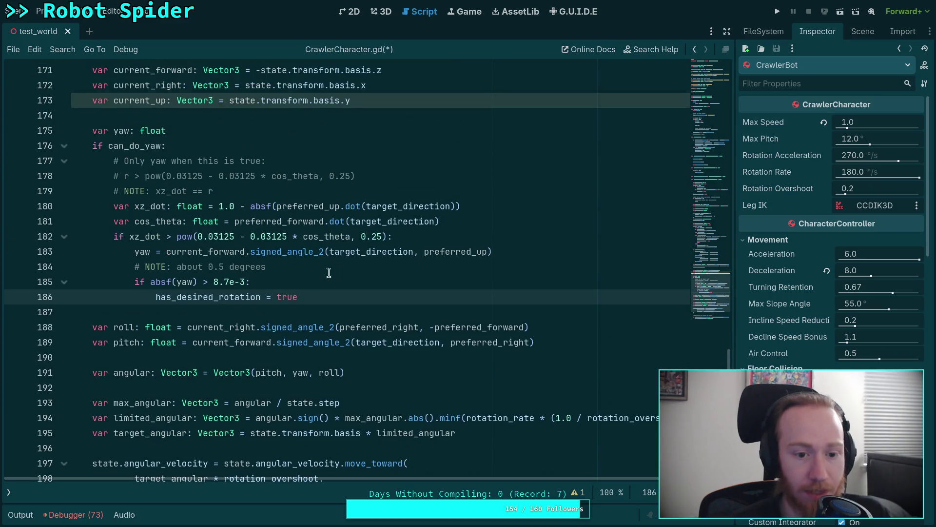
pyautogui.moveTo(392, 235); pyautogui.dragTo(72, 237)
pyautogui.scroll(-1, 369, 285)
pyautogui.scroll(-2, 369, 284)
pyautogui.press('BackSpace')
pyautogui.press('BackSpace')
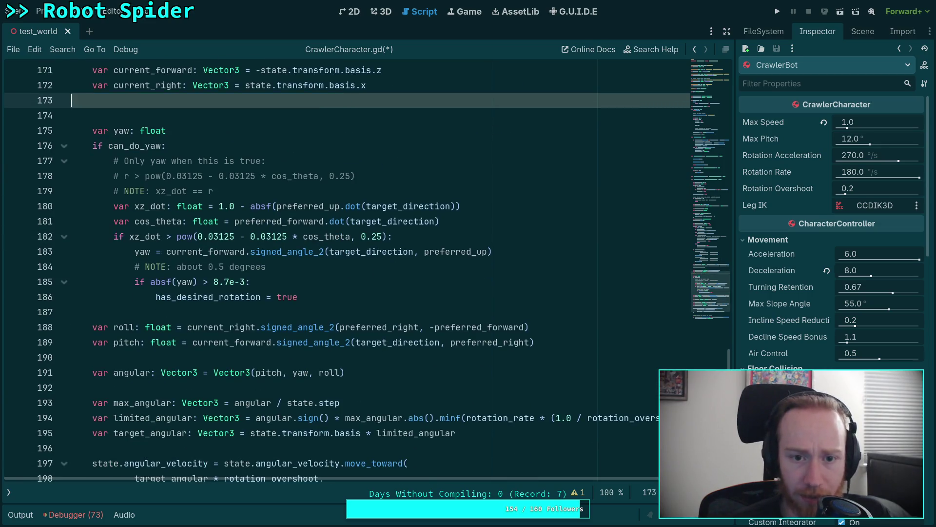
# Compute pitch against preferred_forward instead of target_direction, save, and run the project
pyautogui.doubleClick(374, 328)
pyautogui.write('pref')
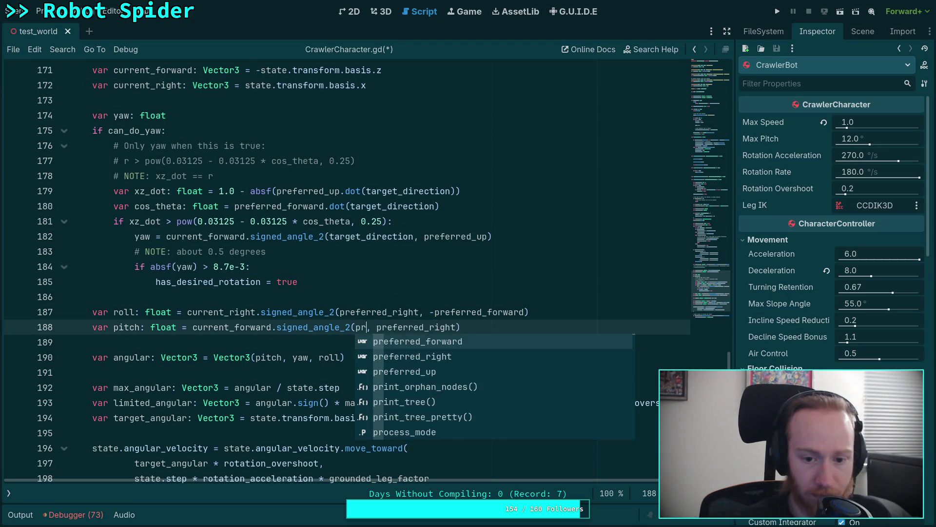
pyautogui.press('Return')
pyautogui.hotkey('ctrl', 's')
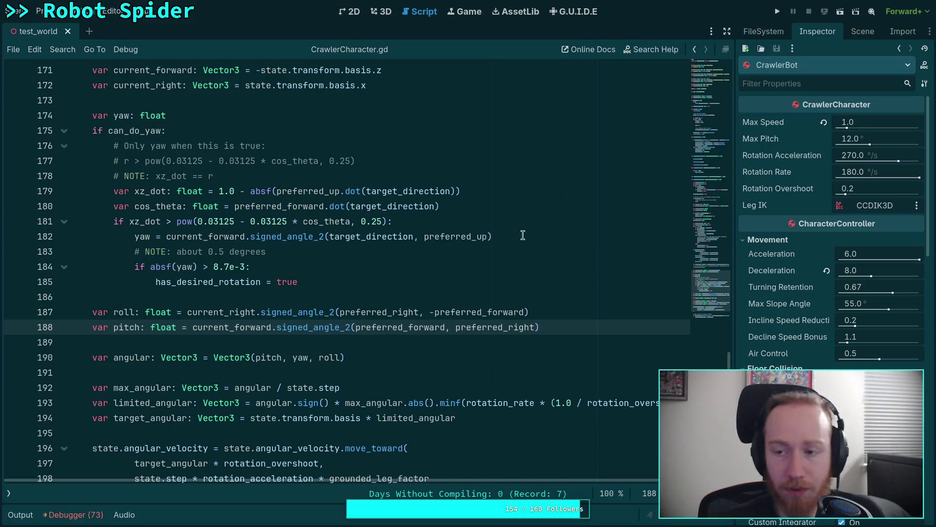
pyautogui.click(777, 12)
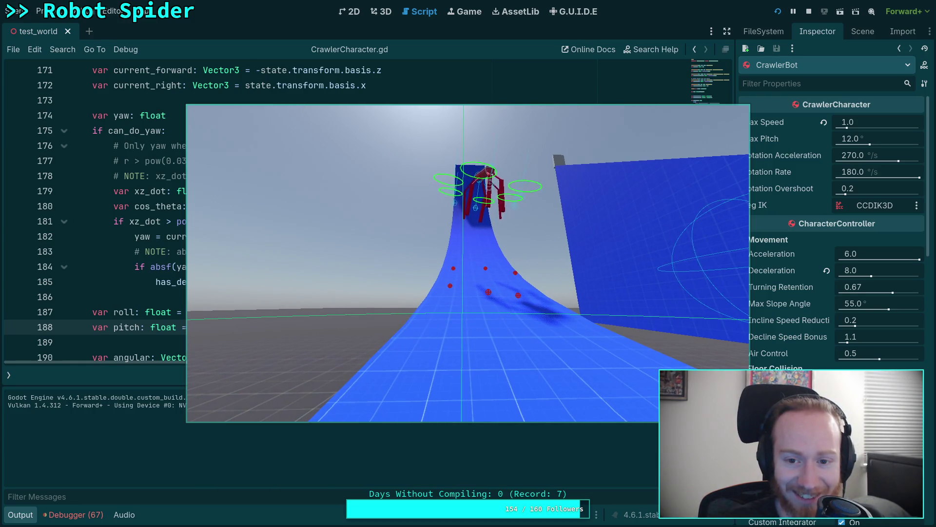
# Stop the running spider bot test with F8
pyautogui.press('F8')
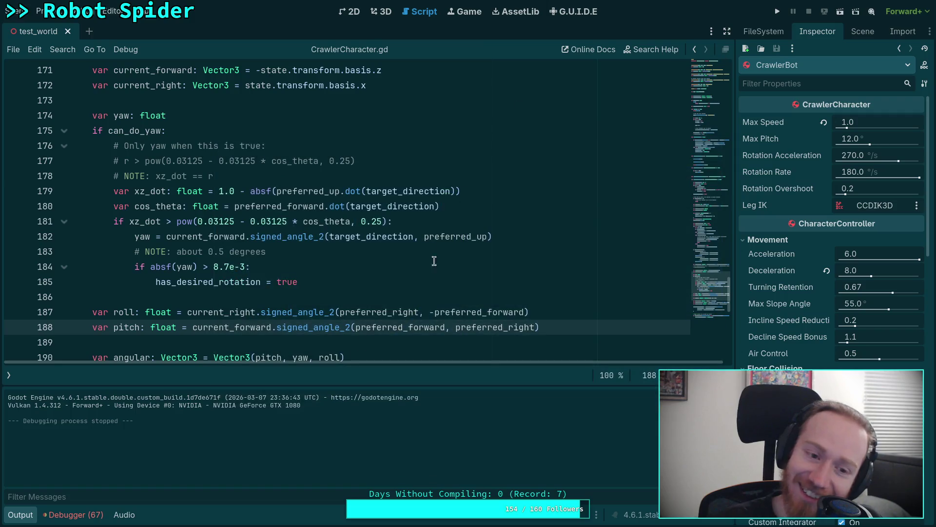
# Review the bone errors in the Debugger's Errors list, then collapse the debugger panel
pyautogui.click(422, 292)
pyautogui.scroll(-8, 371, 292)
pyautogui.scroll(4, 369, 295)
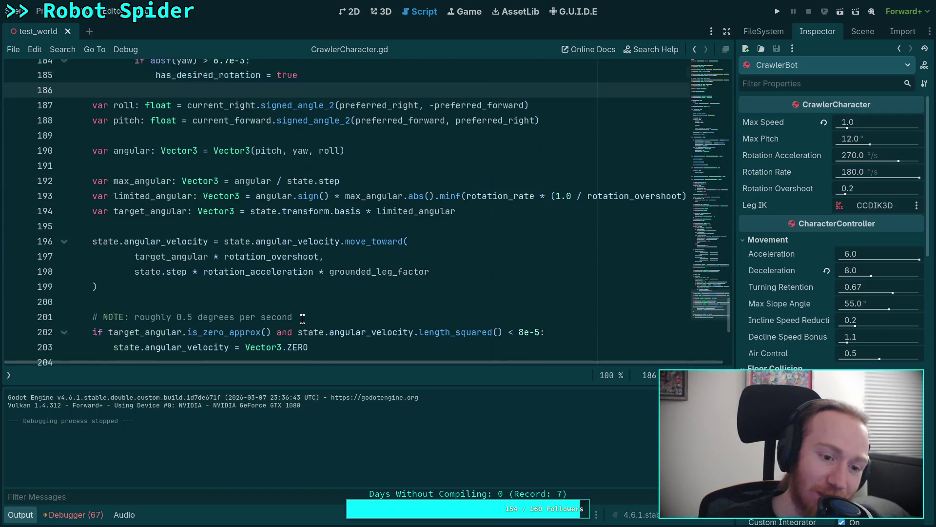
pyautogui.scroll(-1, 312, 300)
pyautogui.click(73, 515)
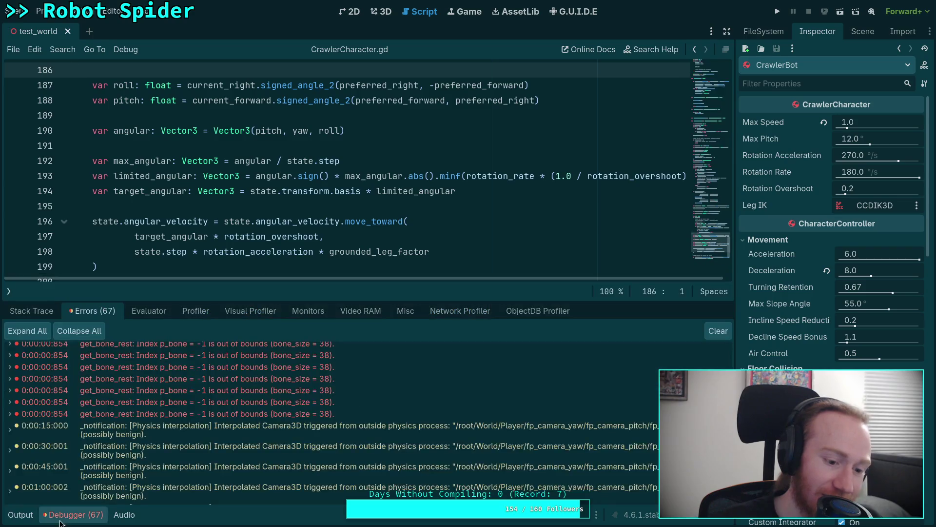
pyautogui.scroll(10, 175, 452)
pyautogui.click(100, 516)
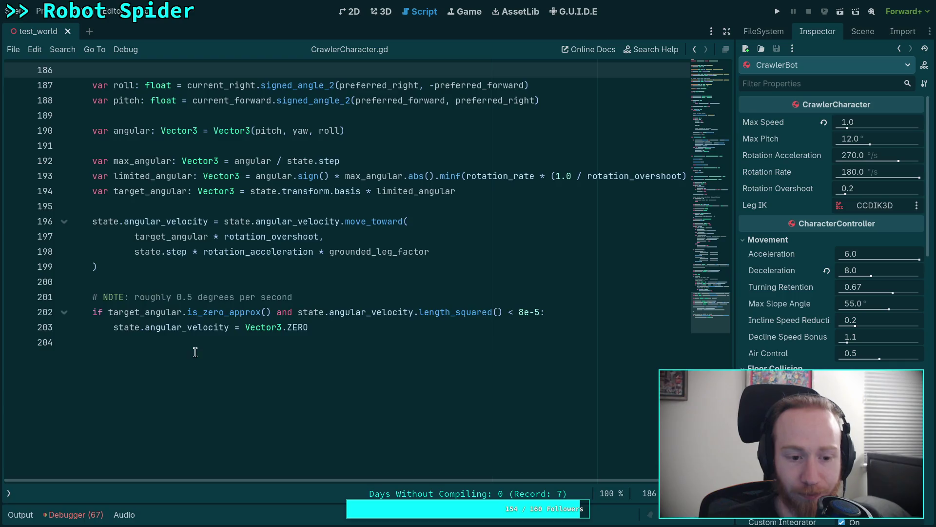
pyautogui.scroll(10, 205, 342)
# Browse CrawlerCharacter.gd, checking line 173, the main_legs lines 134–135, and line 138
pyautogui.click(240, 326)
pyautogui.scroll(3, 241, 323)
pyautogui.scroll(10, 240, 323)
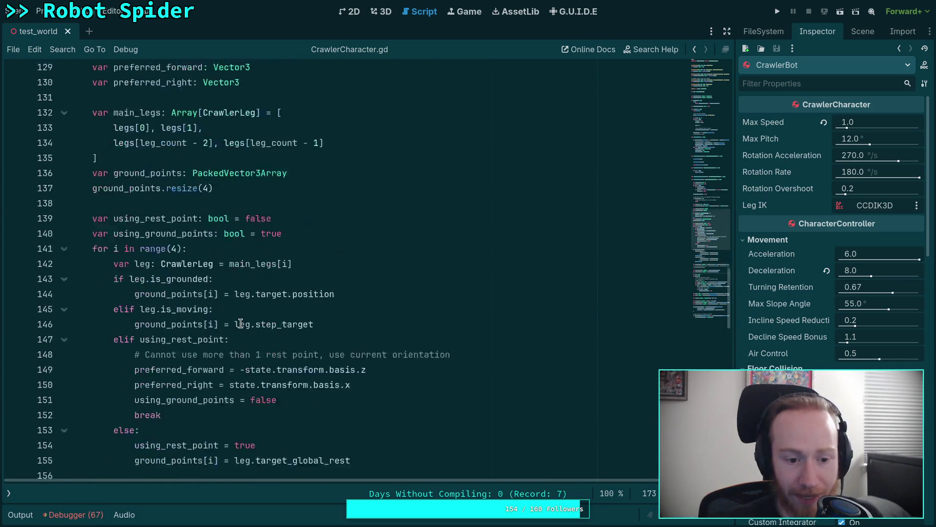
pyautogui.scroll(-3, 240, 324)
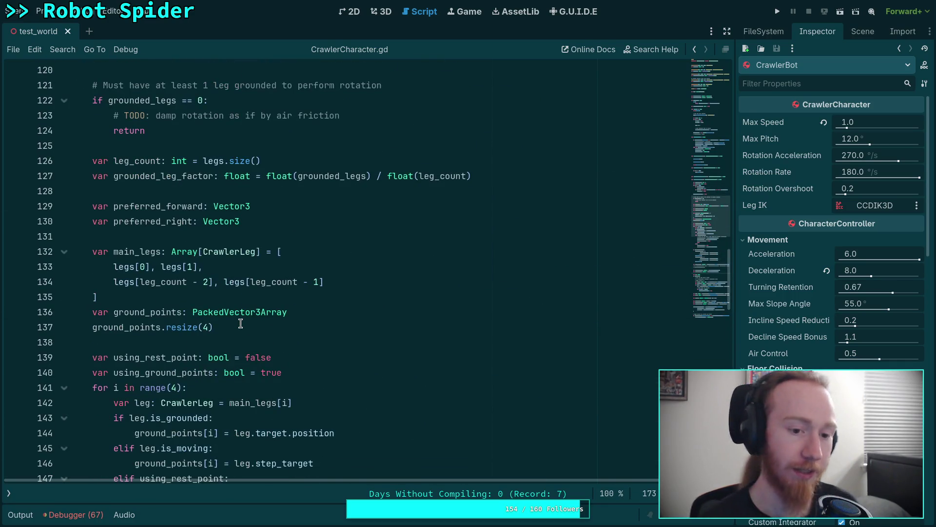
pyautogui.click(313, 281)
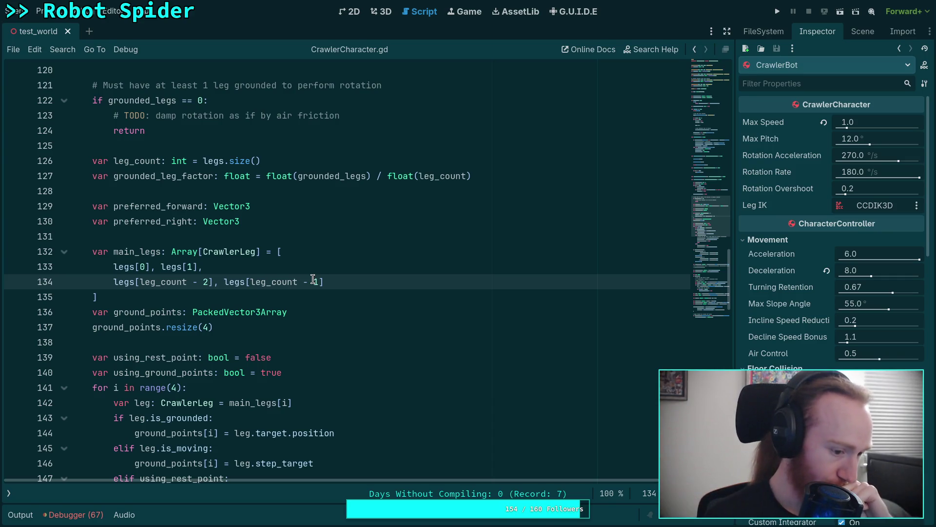
pyautogui.click(269, 297)
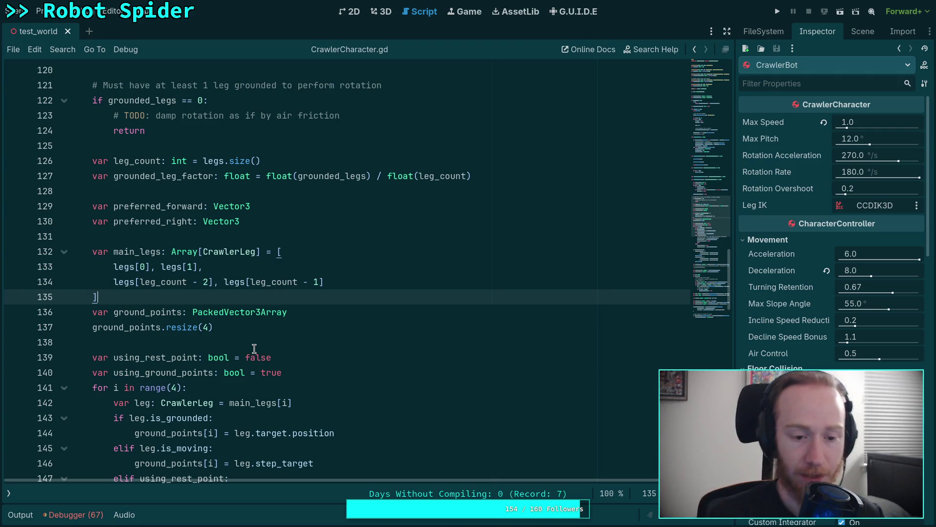
pyautogui.click(254, 347)
pyautogui.scroll(2, 263, 338)
pyautogui.scroll(8, 263, 338)
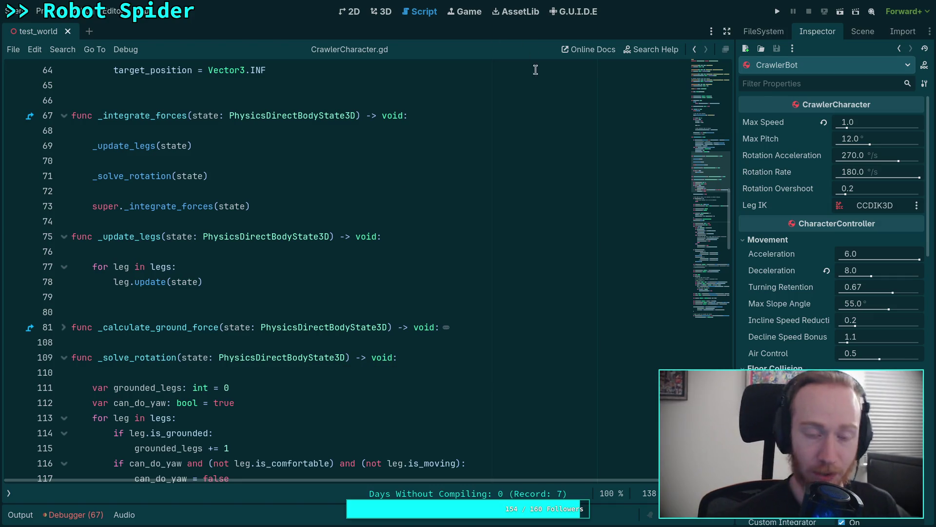
# Save the test_world scene
pyautogui.click(16, 6)
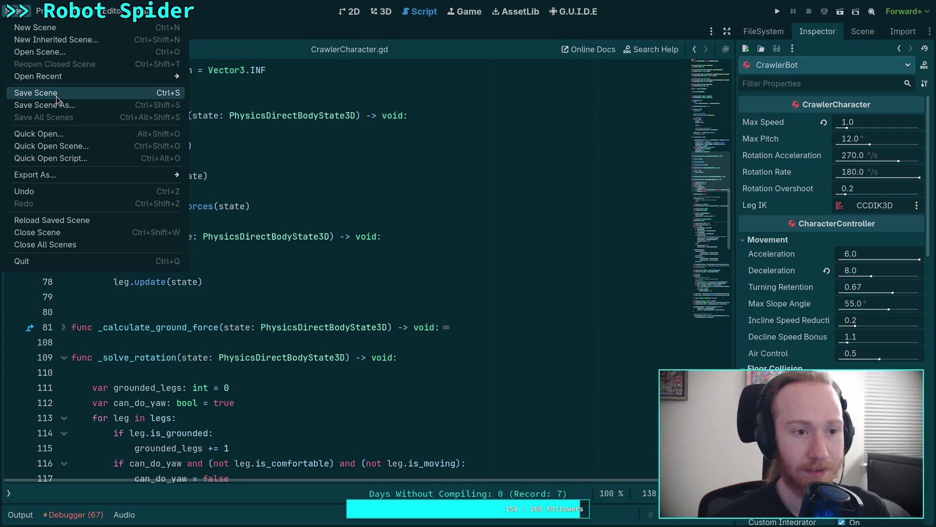
pyautogui.click(526, 208)
pyautogui.hotkey('ctrl', 's')
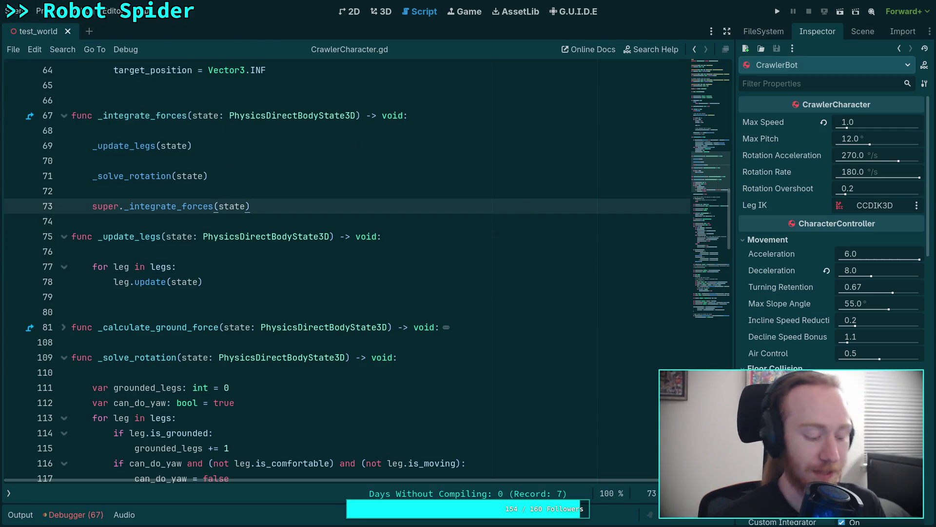
# Quit the CrawlerCharacter.gd nvim session back to the shell with :q
pyautogui.press('super+4')
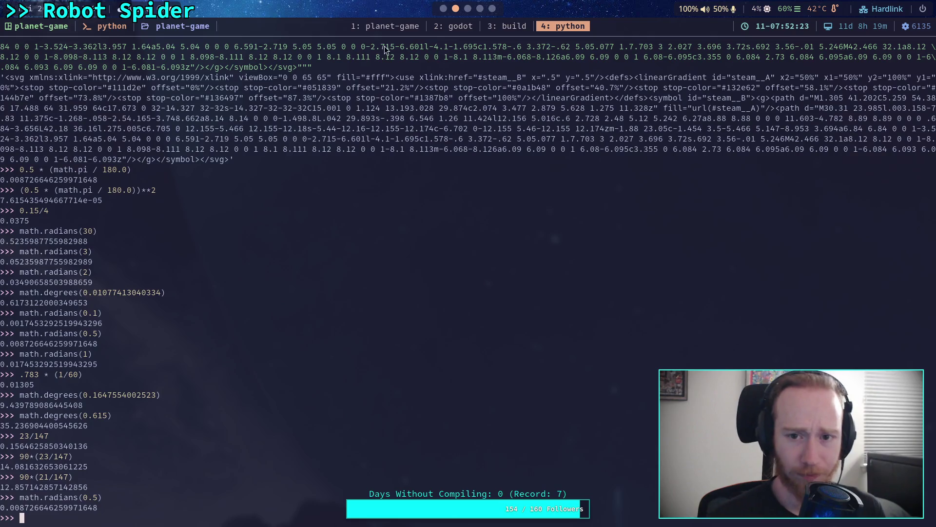
pyautogui.press('super+1')
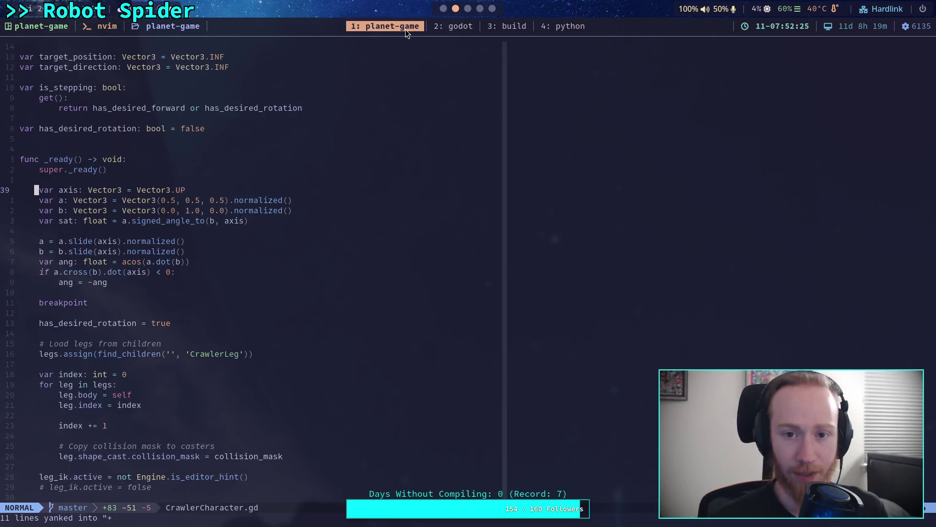
pyautogui.write(':q!')
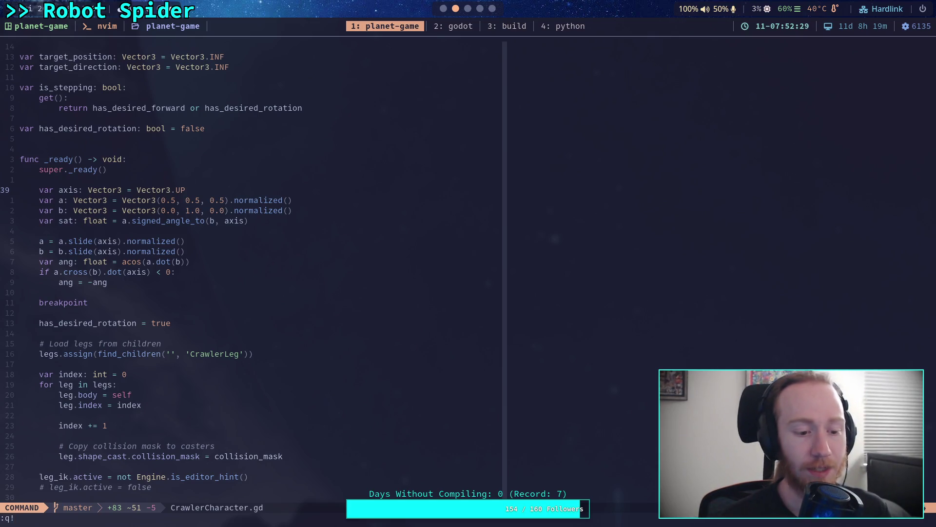
pyautogui.press('Return')
# Run git status to list the six modified files in the working tree
pyautogui.write('git status')
pyautogui.press('Return')
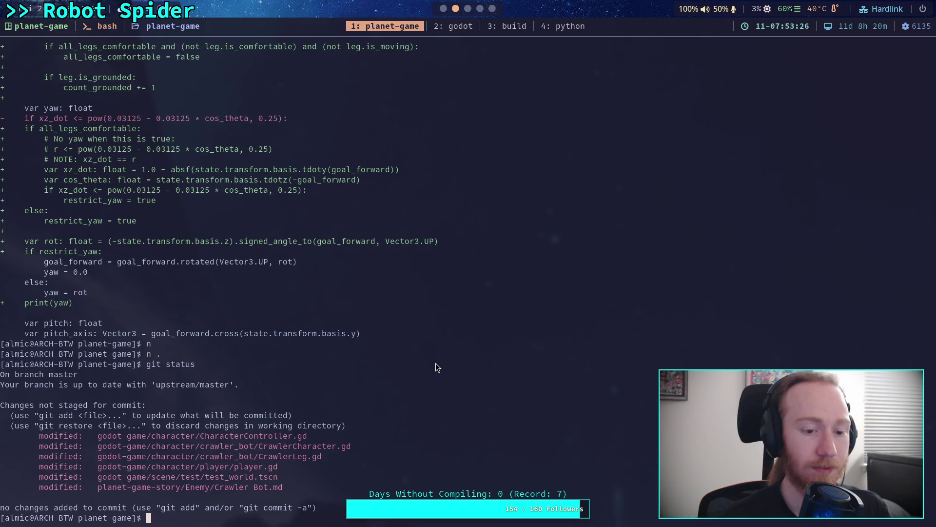
pyautogui.write('git')
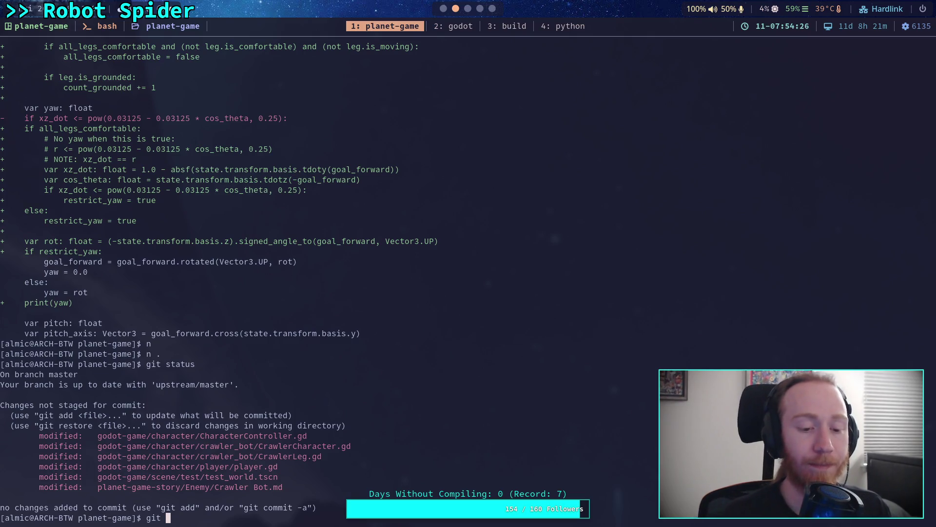
# Run git diff and page from CharacterController.gd's getter down to the _solve_rotation hunk
pyautogui.write('diff')
pyautogui.press('Return')
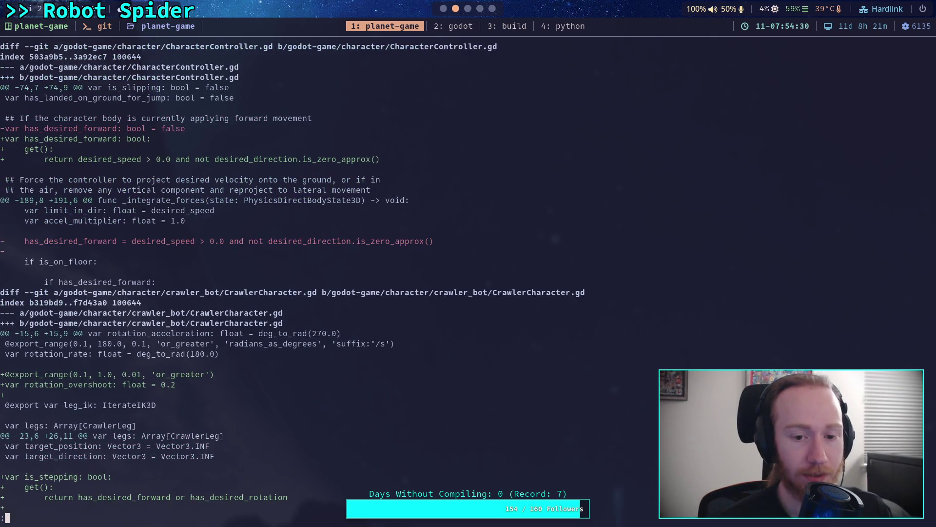
pyautogui.press('j')
pyautogui.press('j')
pyautogui.press('j')
pyautogui.press('j')
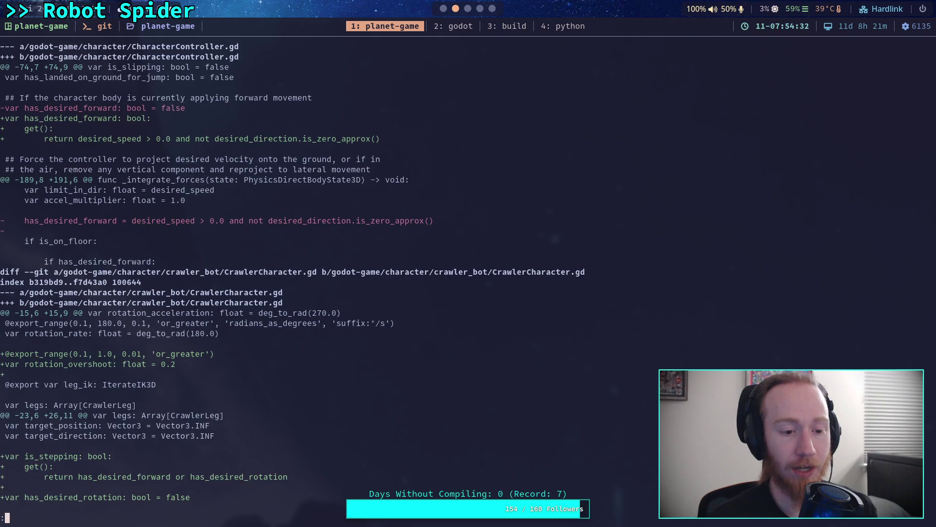
pyautogui.press('j')
pyautogui.press('j')
pyautogui.press('j')
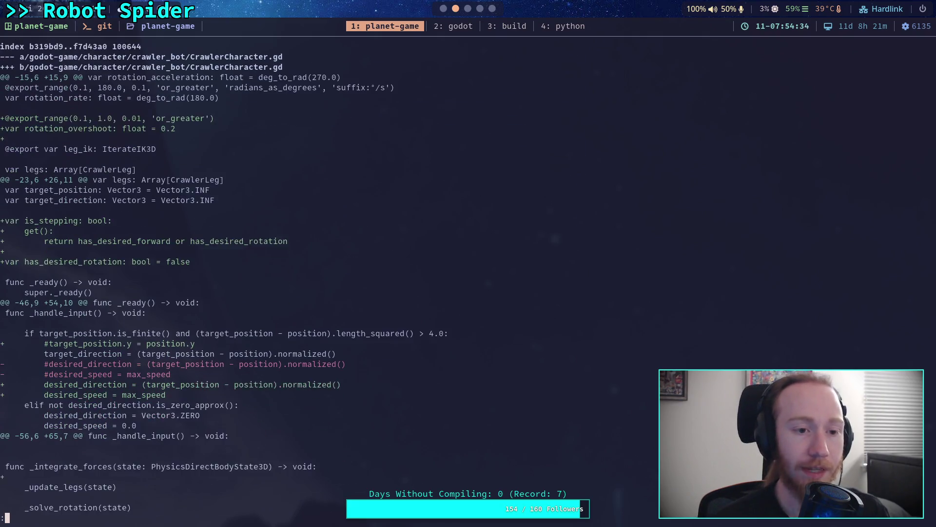
pyautogui.press('j')
pyautogui.press('j')
pyautogui.press('j')
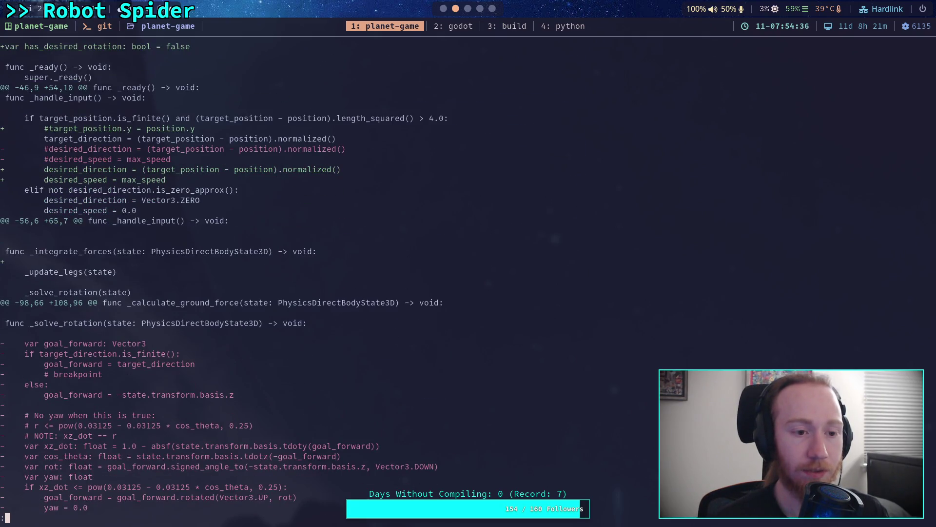
pyautogui.press('j')
pyautogui.press('j')
pyautogui.press('j')
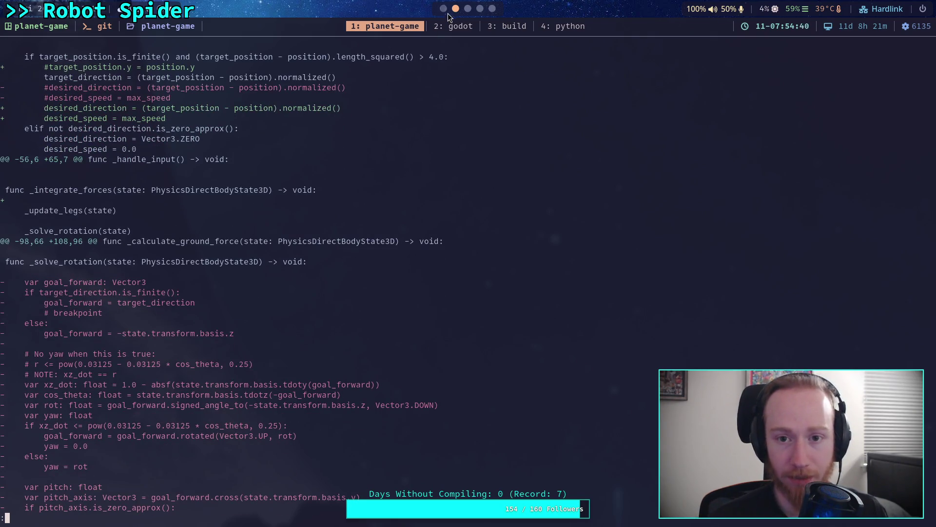
pyautogui.press('super+2')
# Delete the commented-out target_position.y line (line 57) from _handle_input in CrawlerCharacter.gd
pyautogui.scroll(7, 306, 237)
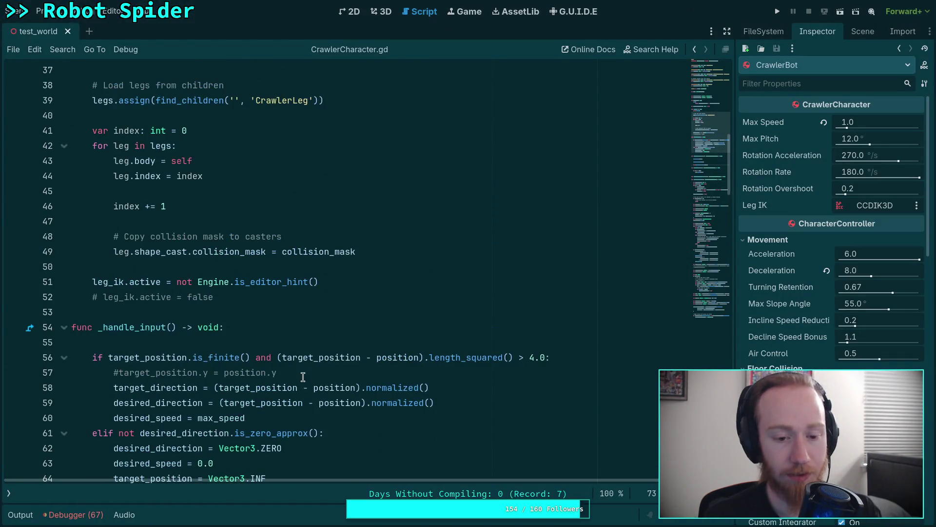
pyautogui.tripleClick(126, 372)
pyautogui.press('BackSpace')
pyautogui.press('BackSpace')
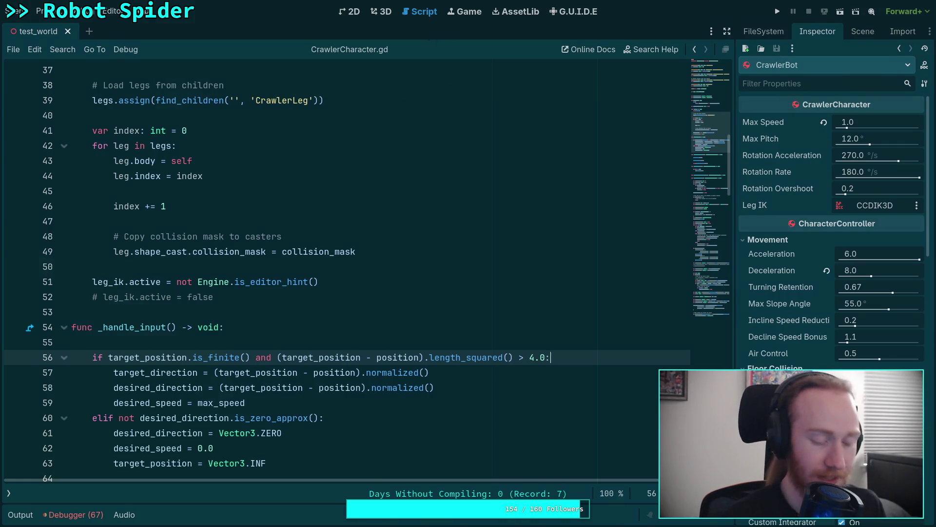
pyautogui.press('super+1')
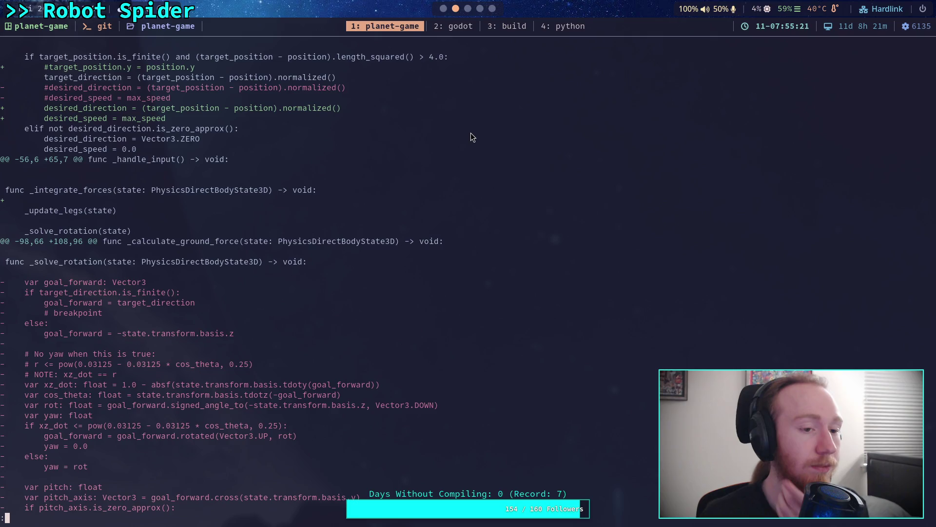
# Delete the stray blank line inside _integrate_forces and save CrawlerCharacter.gd
pyautogui.press('k')
pyautogui.press('k')
pyautogui.press('k')
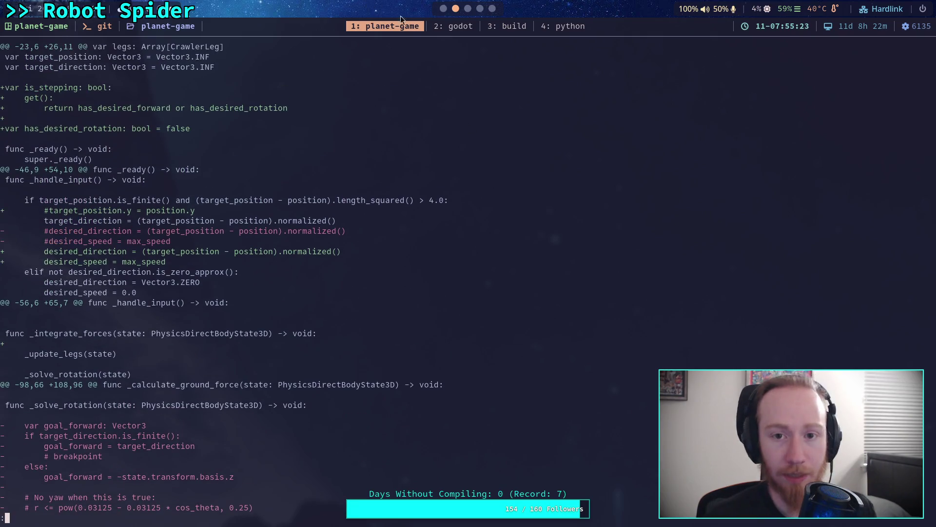
pyautogui.click(445, 8)
pyautogui.scroll(-15, 152, 269)
pyautogui.scroll(2, 151, 258)
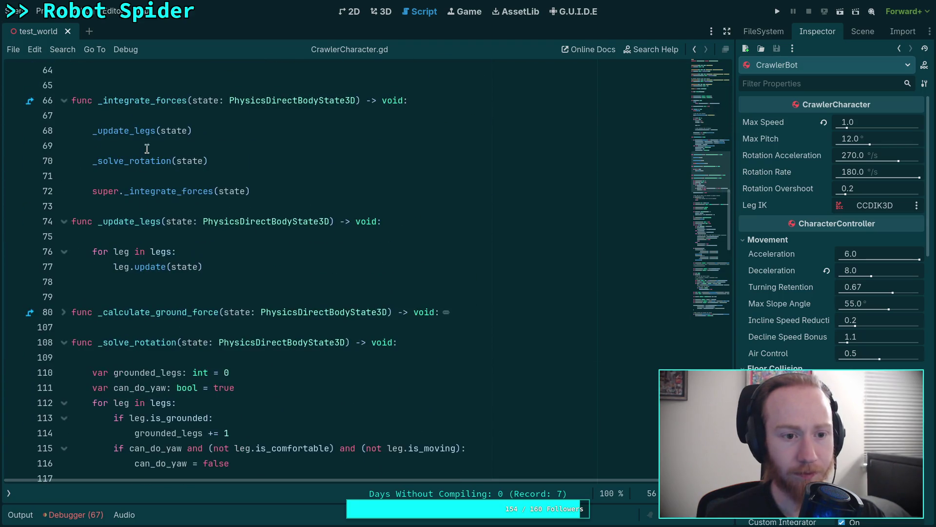
pyautogui.press('BackSpace')
pyautogui.hotkey('ctrl', 's')
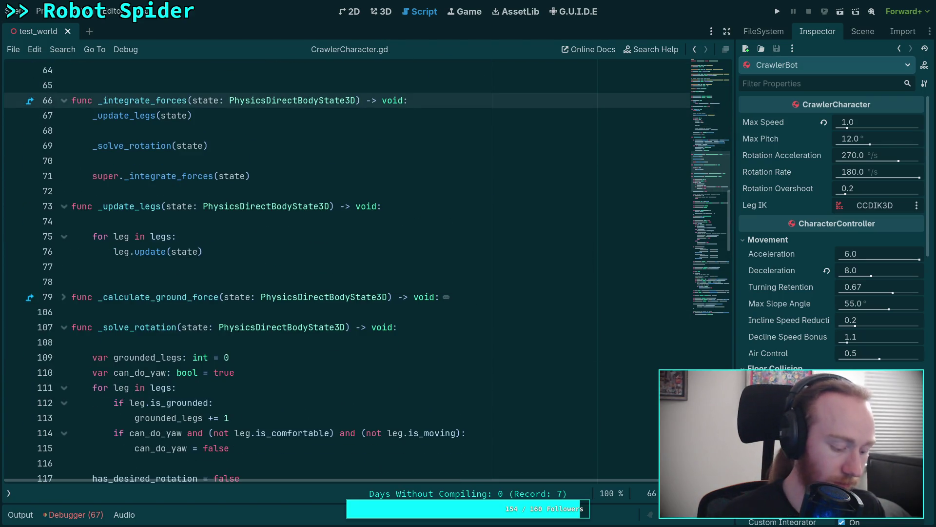
# Reread the git diff from the top in the terminal
pyautogui.press('super+2')
pyautogui.press('k')
pyautogui.press('g')
pyautogui.scroll(-3, 363, 283)
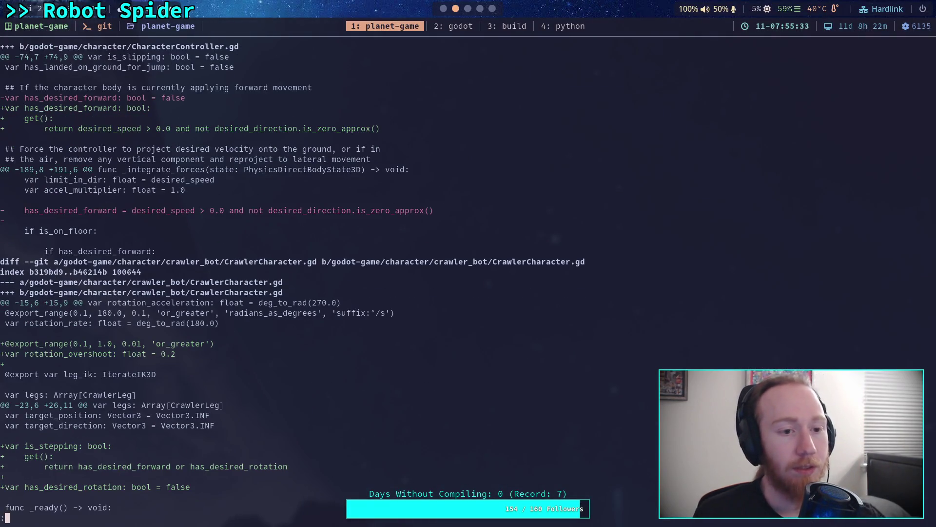
pyautogui.scroll(-4, 352, 280)
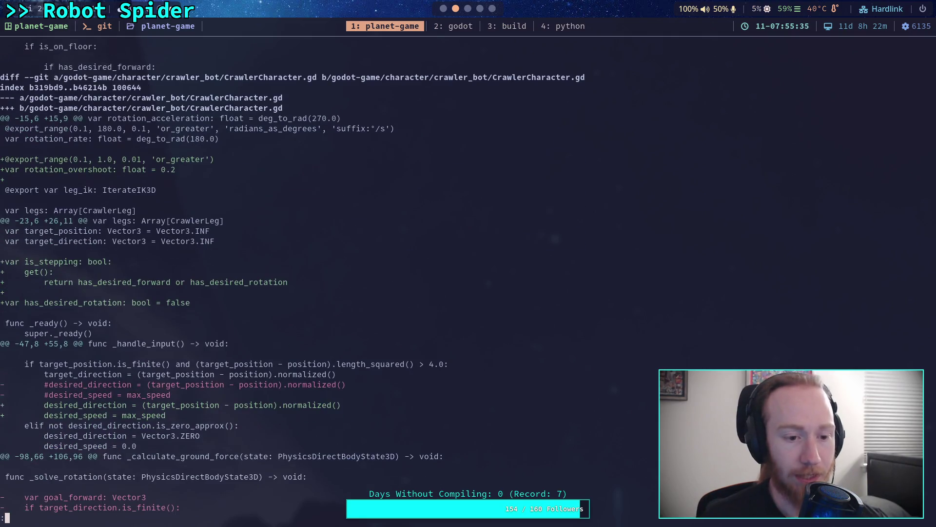
pyautogui.scroll(-5, 292, 278)
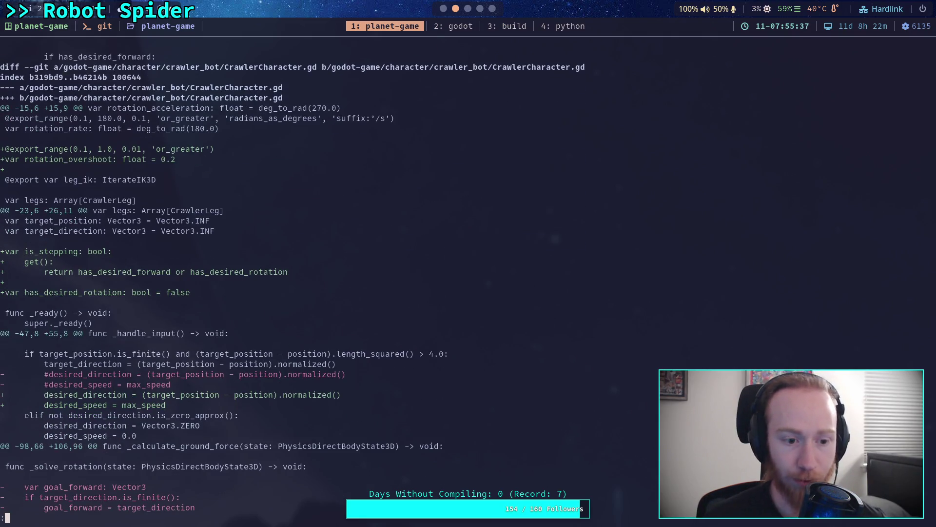
pyautogui.scroll(-15, 292, 278)
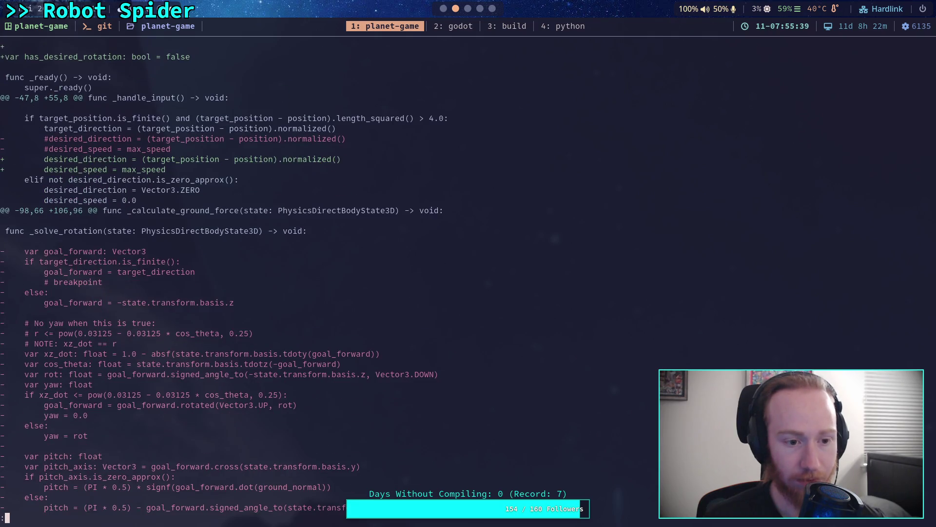
pyautogui.scroll(-5, 292, 278)
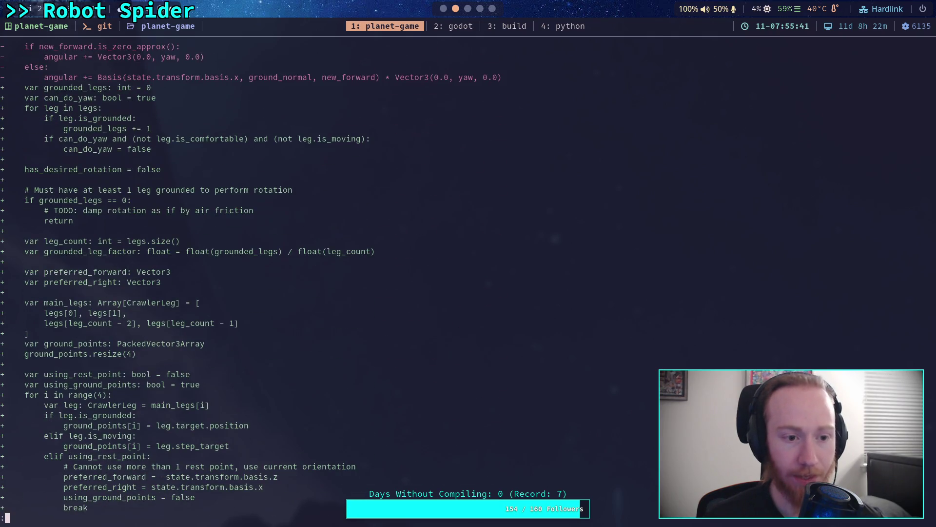
pyautogui.scroll(-13, 293, 278)
pyautogui.scroll(-4, 293, 278)
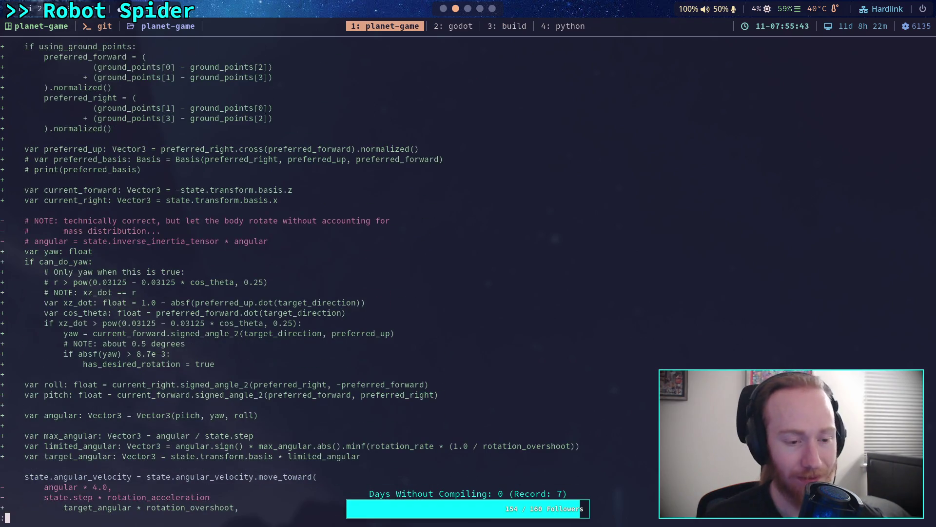
pyautogui.scroll(-5, 292, 278)
pyautogui.scroll(-2, 292, 278)
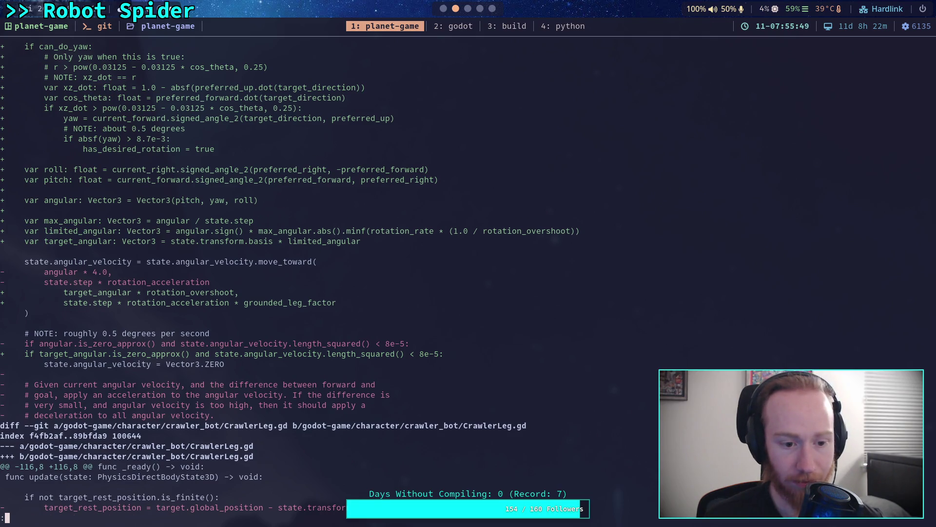
pyautogui.scroll(-1, 293, 278)
pyautogui.scroll(-3, 292, 278)
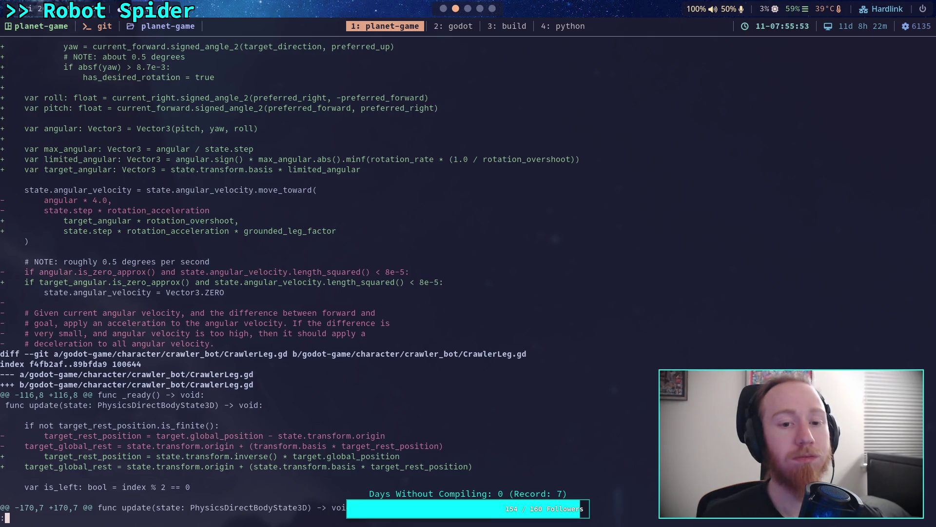
pyautogui.scroll(-3, 292, 278)
pyautogui.scroll(-7, 292, 278)
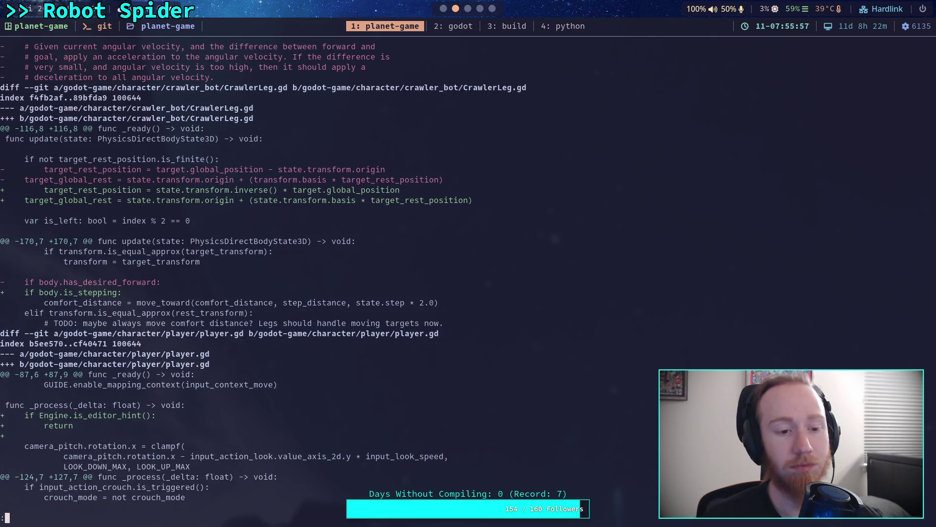
pyautogui.scroll(-5, 293, 278)
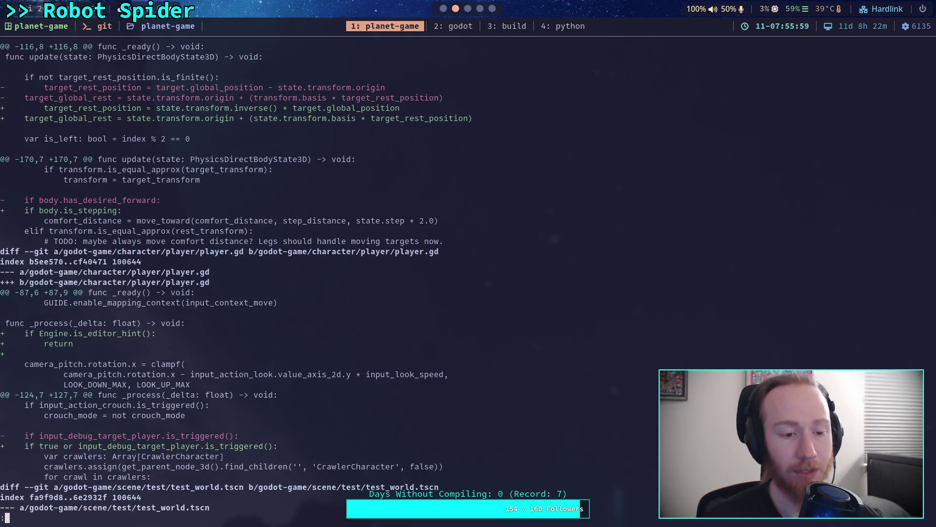
pyautogui.scroll(-2, 293, 278)
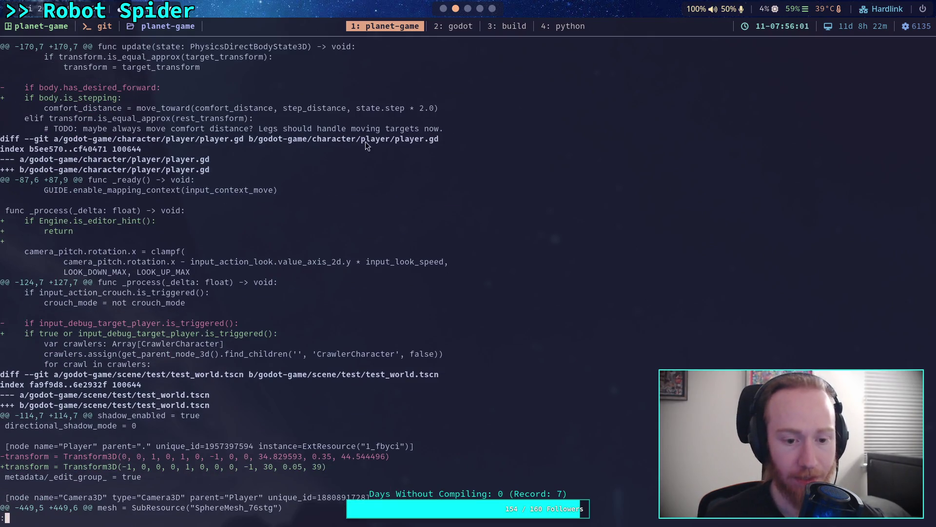
# Remove 'true or ' from player.gd's debug target check on line 130 and save
pyautogui.click(443, 8)
pyautogui.click(8, 493)
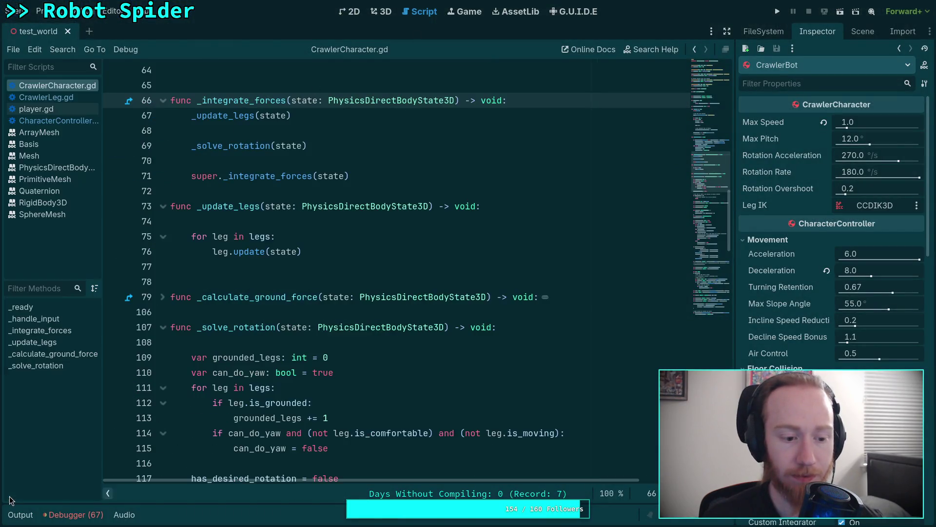
pyautogui.click(36, 109)
pyautogui.moveTo(207, 221); pyautogui.dragTo(249, 221)
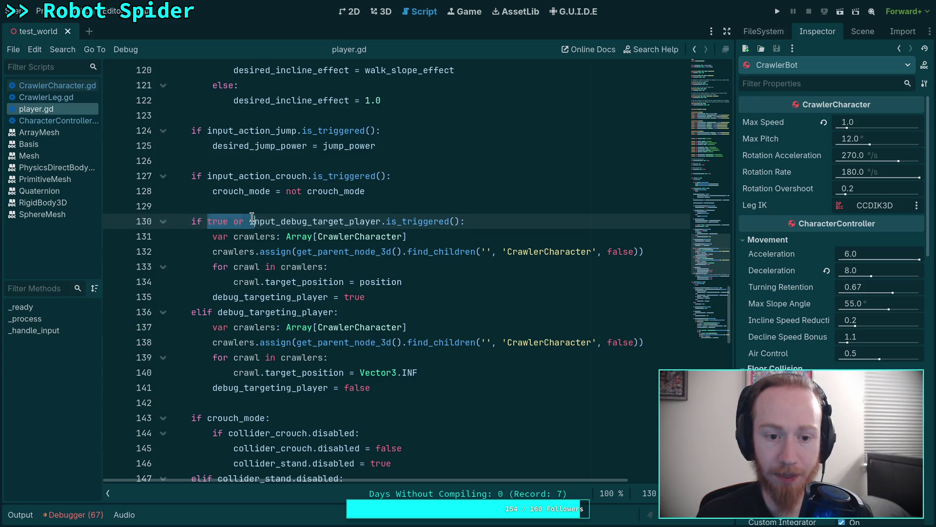
pyautogui.press('BackSpace')
pyautogui.hotkey('ctrl', 's')
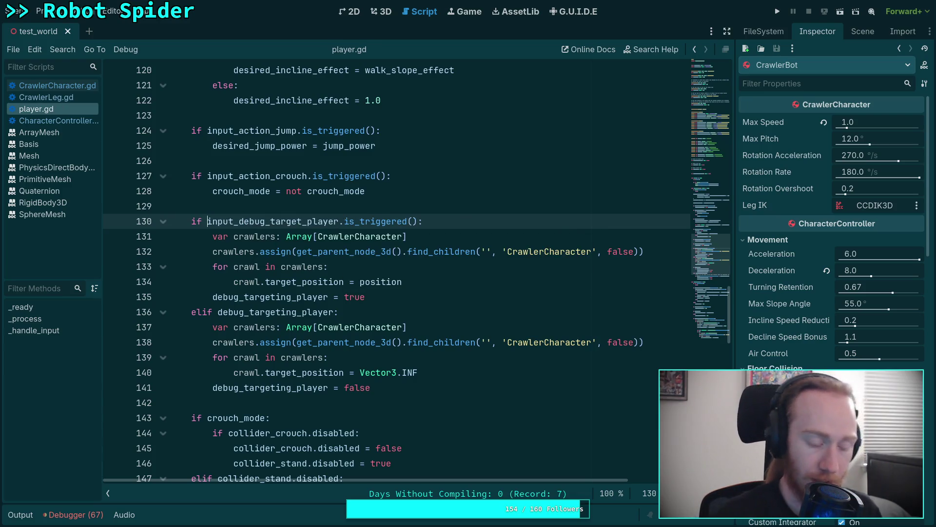
# Quit the outdated diff and rerun git diff
pyautogui.press('super+1')
pyautogui.press('q')
pyautogui.press('Up')
pyautogui.press('Return')
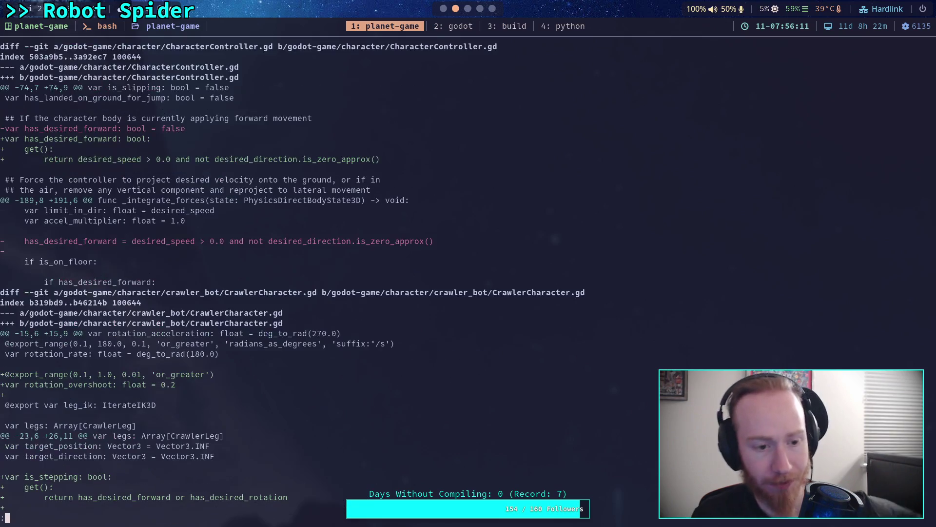
# Page through the new diff past test_world.tscn into the Crawler Bot notes changes
pyautogui.press('space')
pyautogui.press('space')
pyautogui.press('space')
pyautogui.press('space')
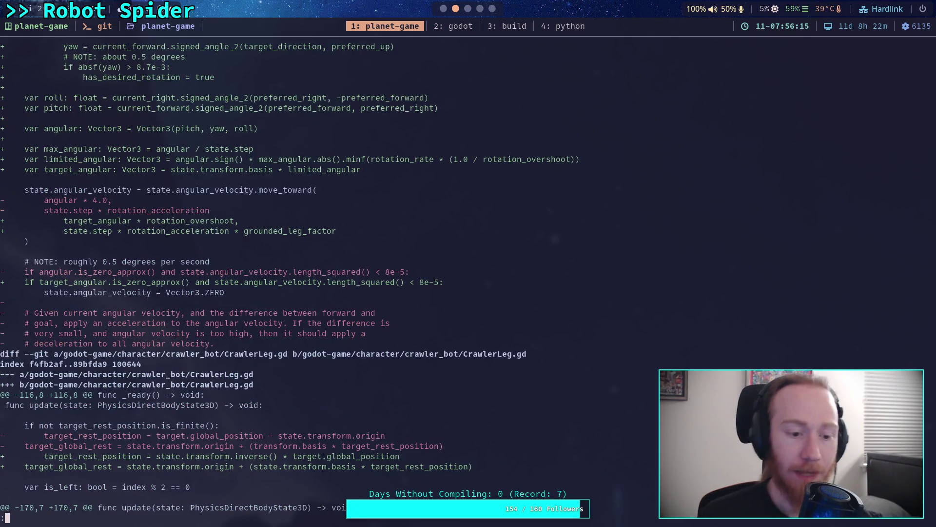
pyautogui.press('space')
pyautogui.scroll(7, 324, 283)
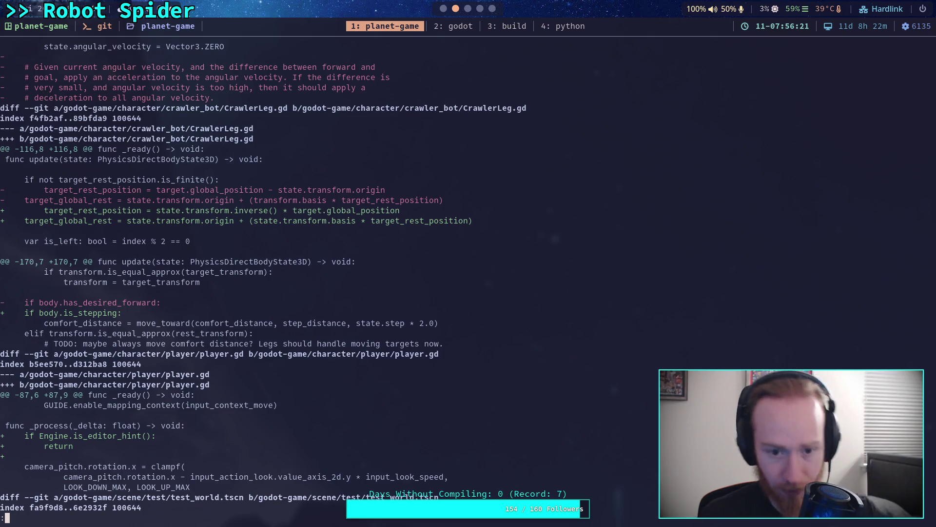
pyautogui.press('Down')
pyautogui.press('Down')
pyautogui.press('Down')
pyautogui.press('Down')
pyautogui.press('Down')
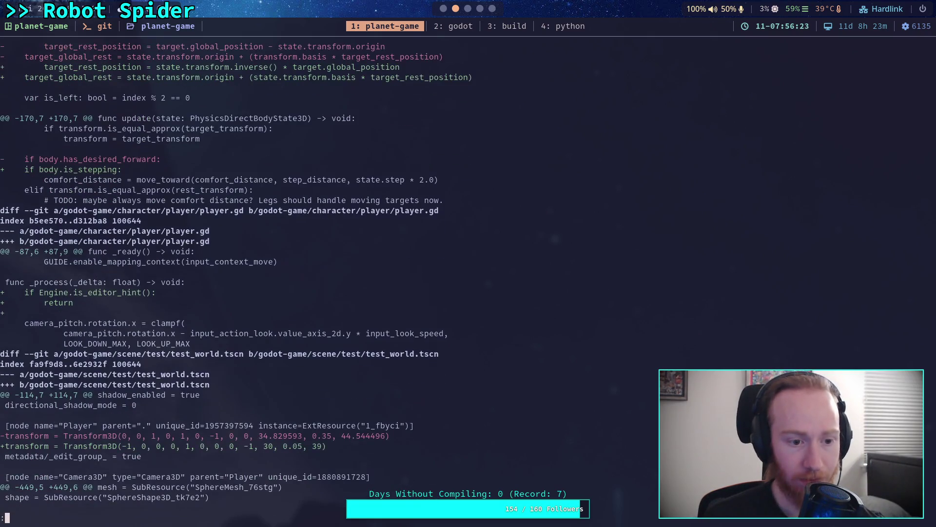
pyautogui.press('Down')
pyautogui.press('Down')
pyautogui.press('Down')
pyautogui.press('Down')
pyautogui.press('Down')
pyautogui.press('Down')
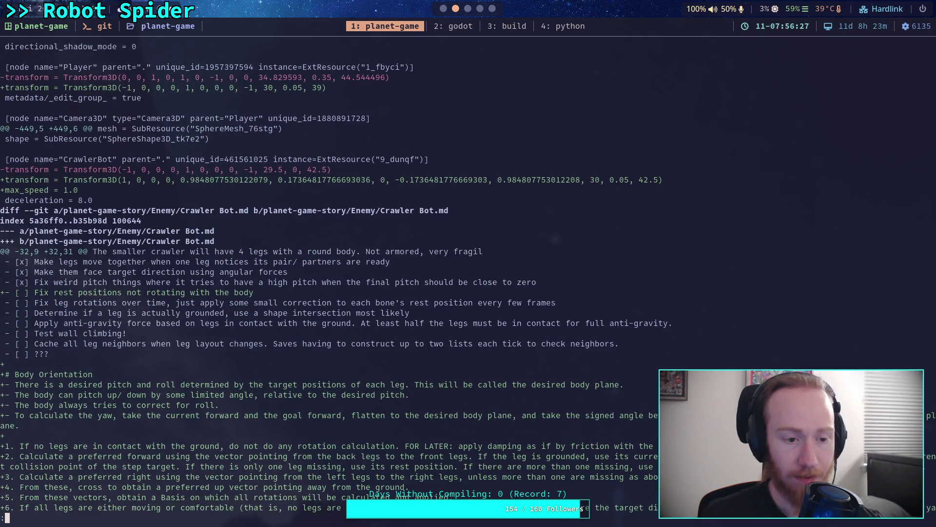
pyautogui.press('Down')
pyautogui.press('Down')
pyautogui.press('Down')
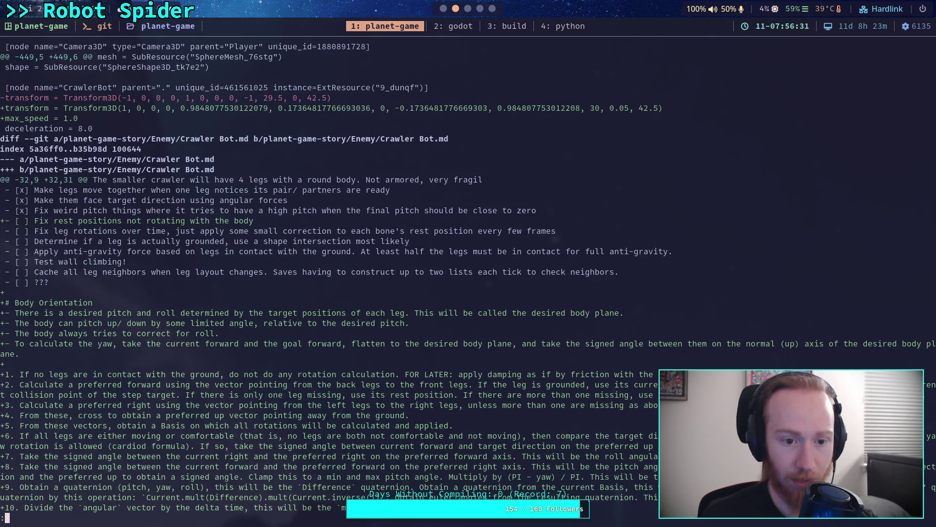
pyautogui.click(468, 9)
pyautogui.scroll(10, 375, 204)
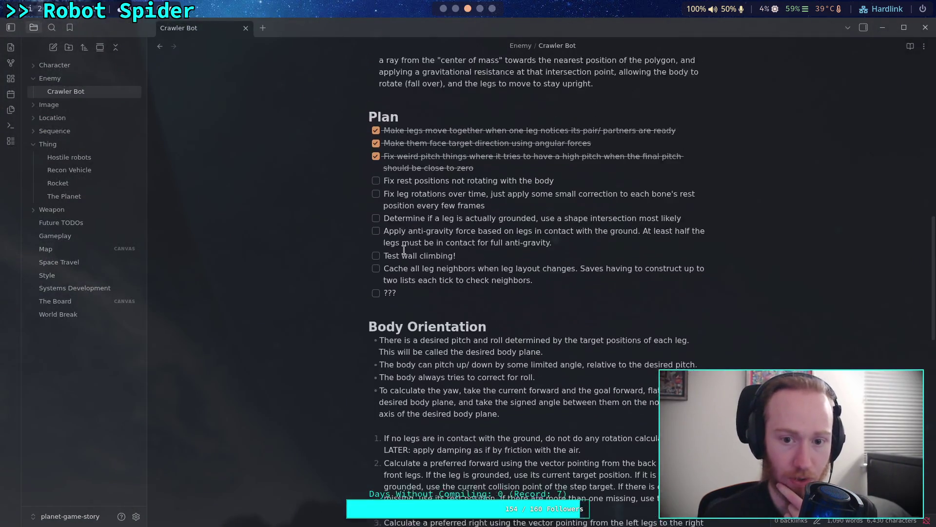
# Tick 'Fix rest positions not rotating with the body' in the Plan checklist
pyautogui.click(376, 198)
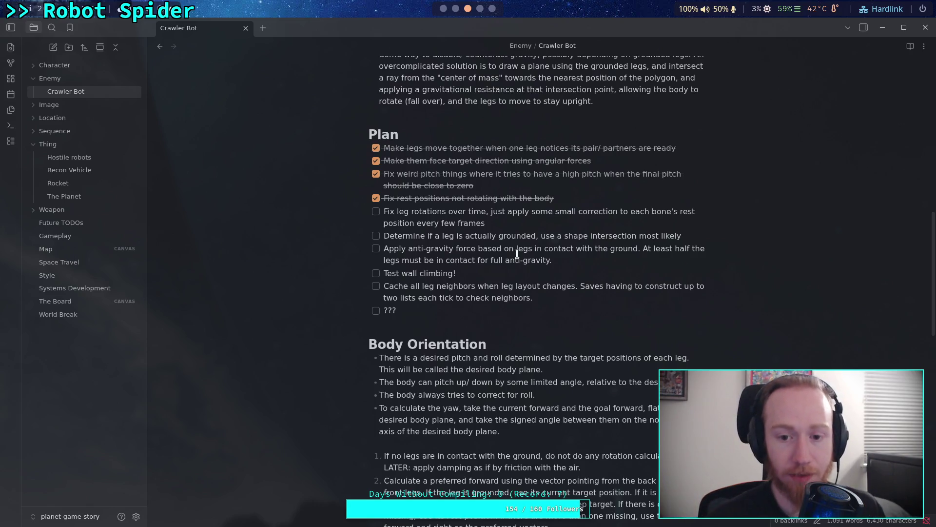
pyautogui.click(443, 9)
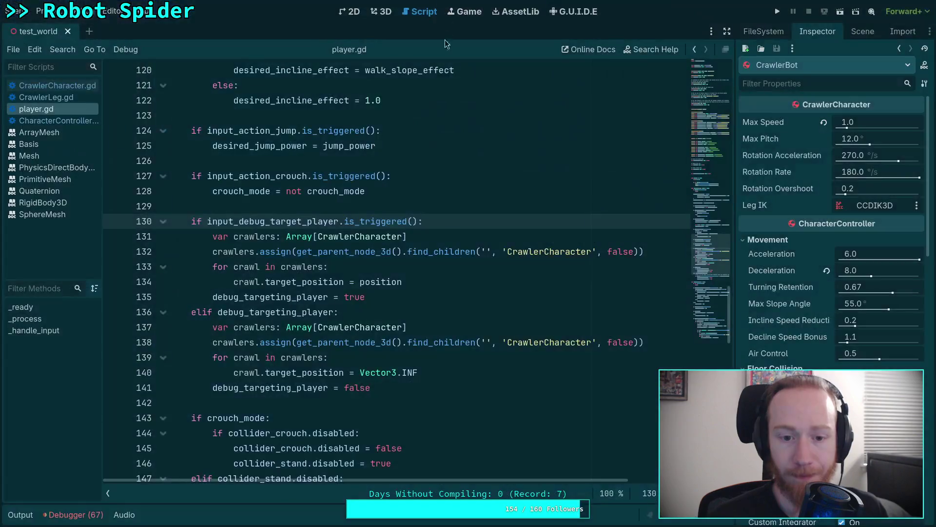
# Read the git diff to its end and quit back to the planet-game shell prompt
pyautogui.press('super+1')
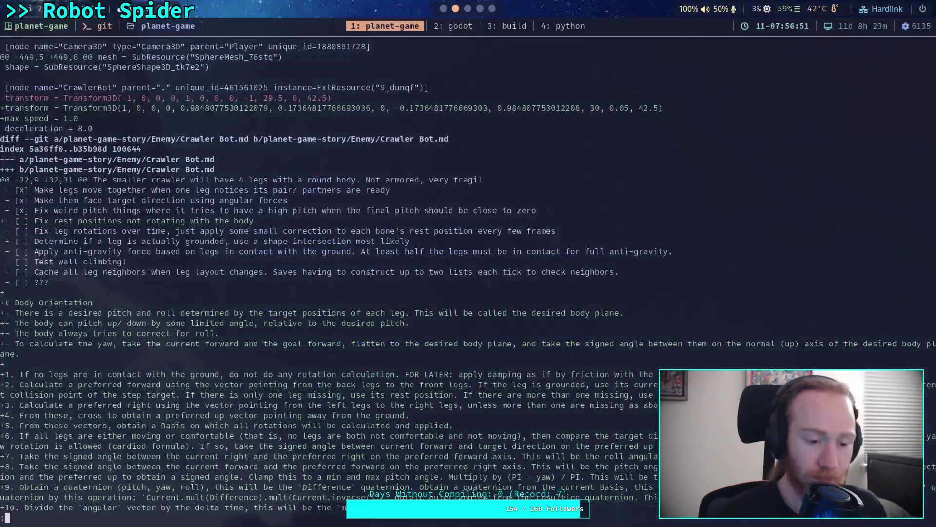
pyautogui.press('Down')
pyautogui.press('Down')
pyautogui.press('Down')
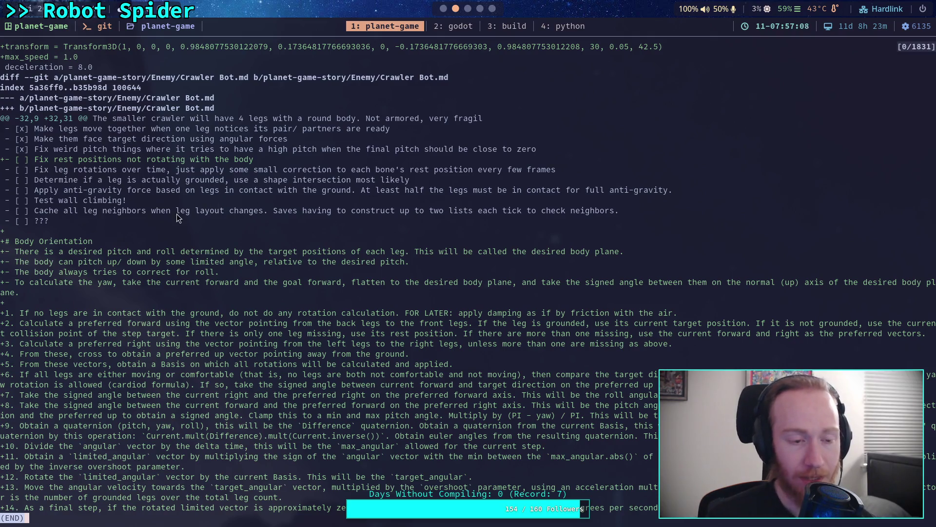
pyautogui.scroll(2, 137, 237)
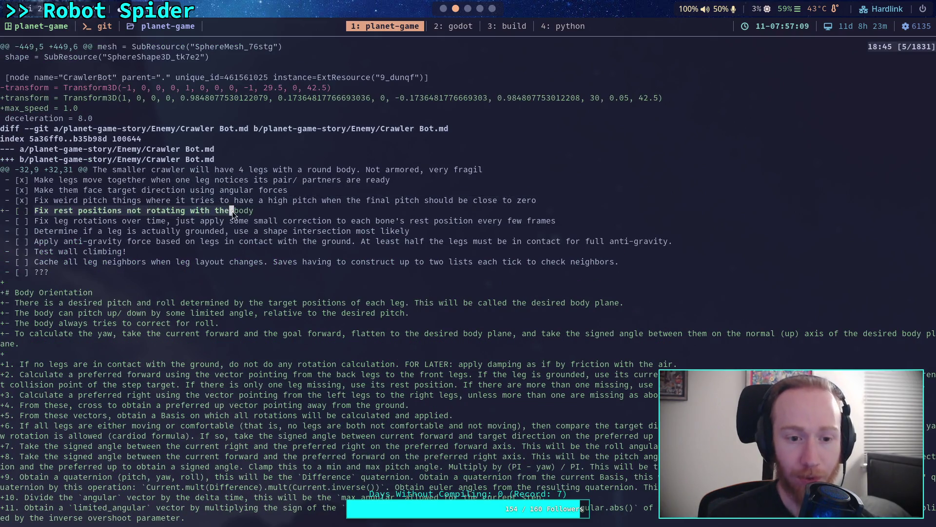
pyautogui.scroll(-2, 244, 212)
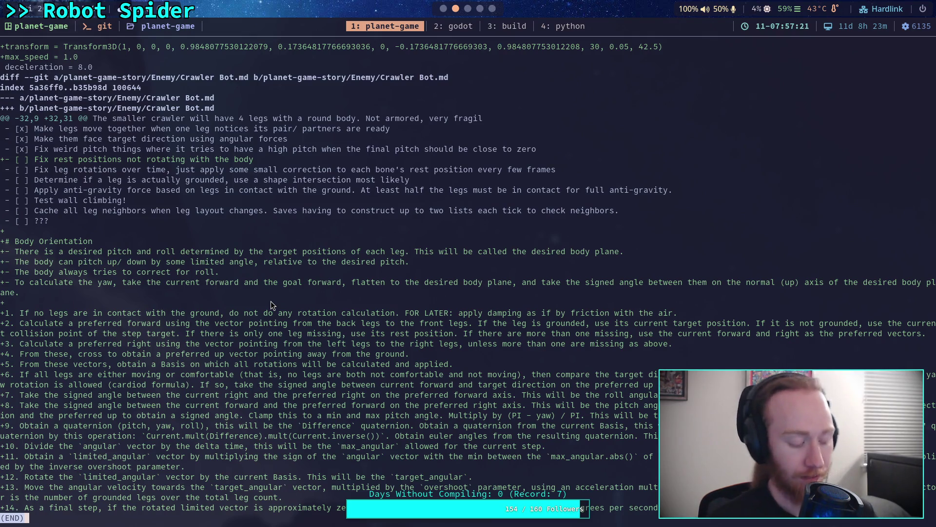
pyautogui.press('q')
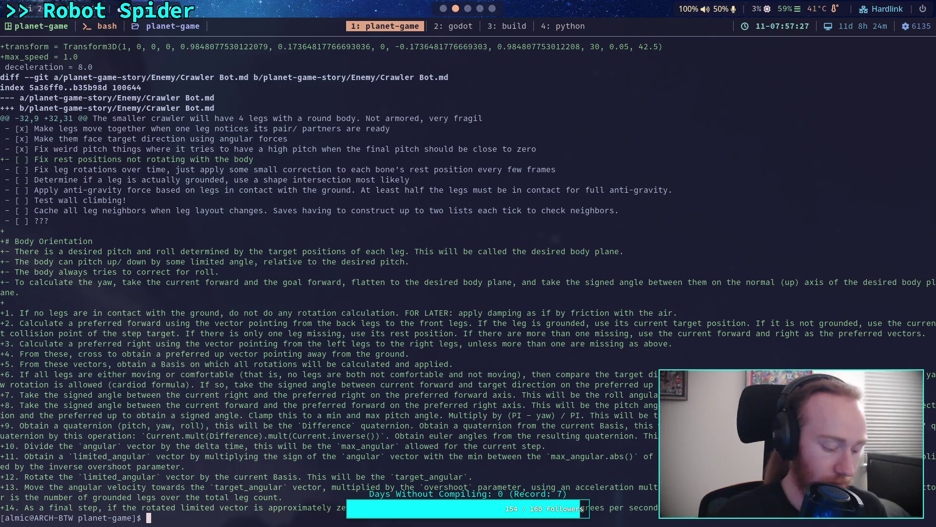
pyautogui.press('super+2')
pyautogui.press('super+1')
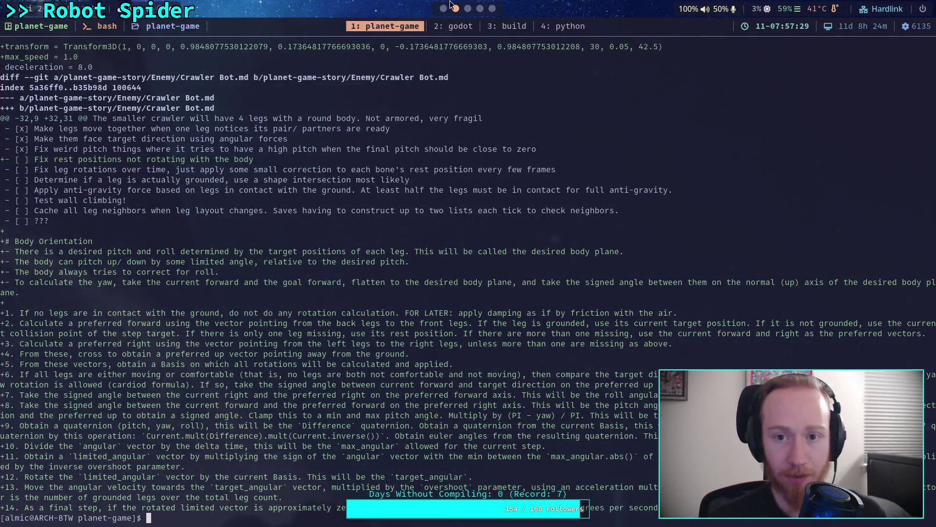
pyautogui.click(468, 8)
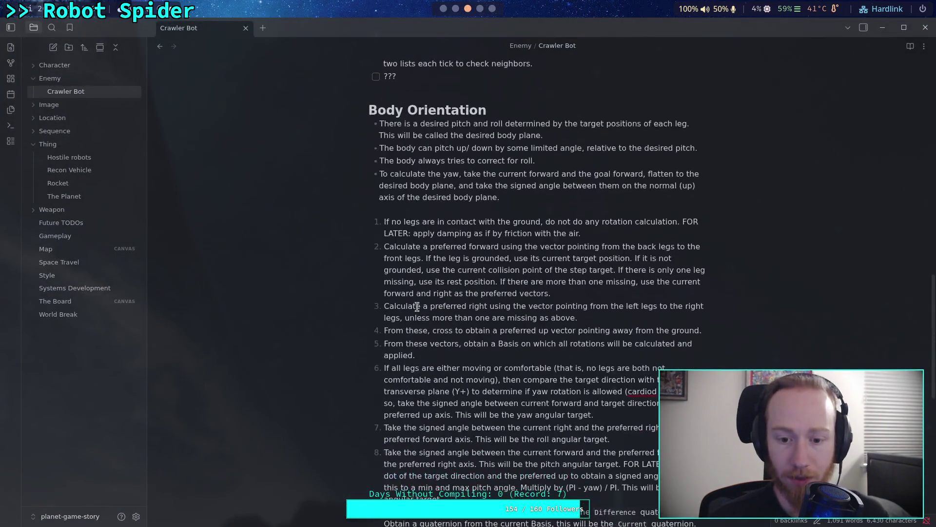
# Strike through step 9 of the Body Orientation steps in the Crawler Bot note
pyautogui.scroll(-5, 417, 306)
pyautogui.moveTo(386, 337)
pyautogui.mouseDown()
pyautogui.moveTo(593, 348)
pyautogui.moveTo(592, 383)
pyautogui.mouseUp()
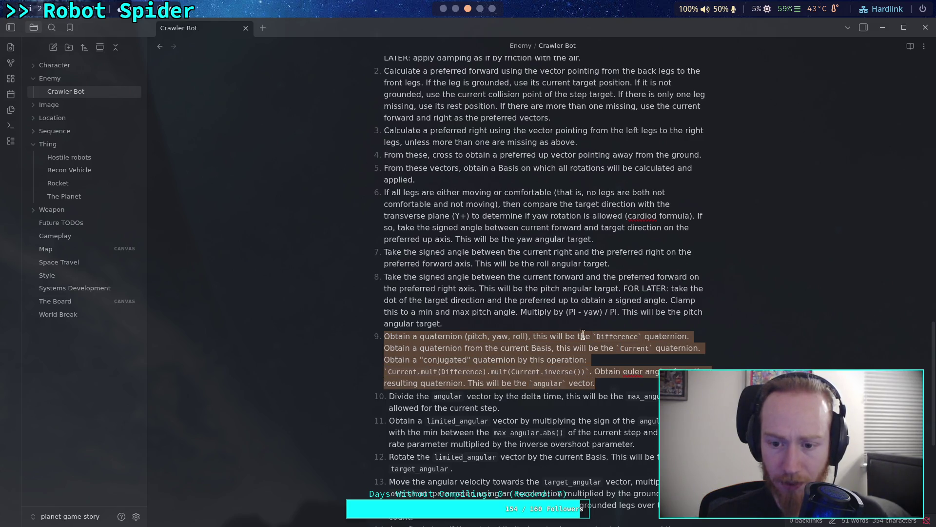
pyautogui.moveTo(526, 315); pyautogui.dragTo(610, 314)
pyautogui.moveTo(602, 383); pyautogui.dragTo(387, 336)
pyautogui.rightClick(399, 341)
pyautogui.moveTo(494, 413)
pyautogui.moveTo(538, 405)
pyautogui.click(587, 430)
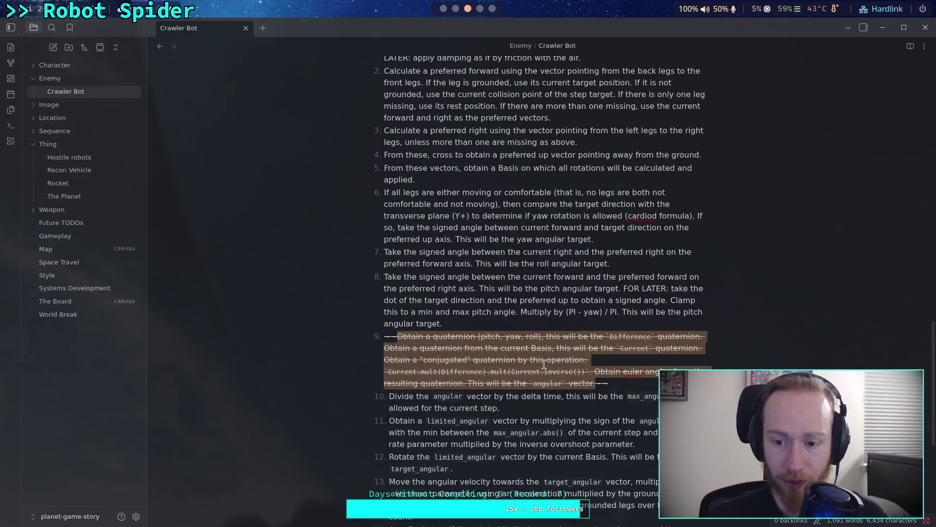
pyautogui.click(532, 326)
# Stage godot-game/character/ and planet-game-story/, then check git status
pyautogui.press('super+2')
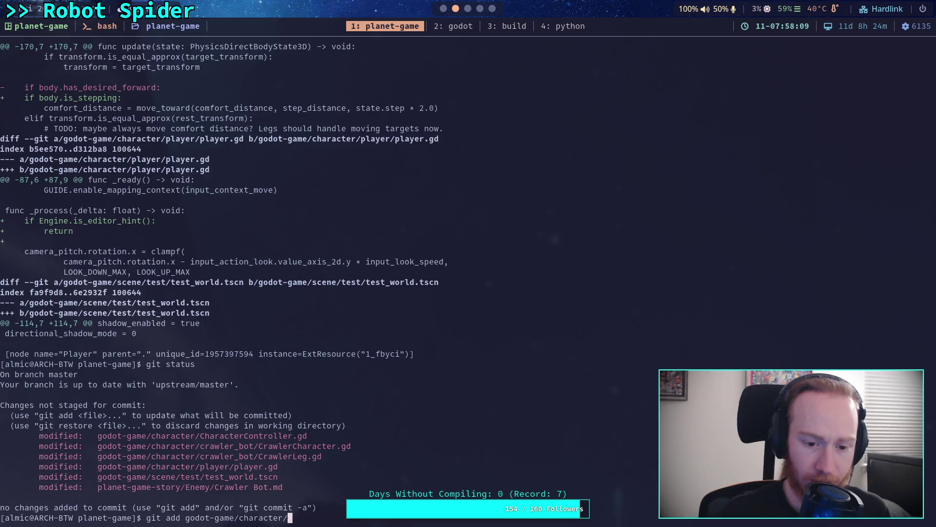
pyautogui.press('Return')
pyautogui.write('git add pla')
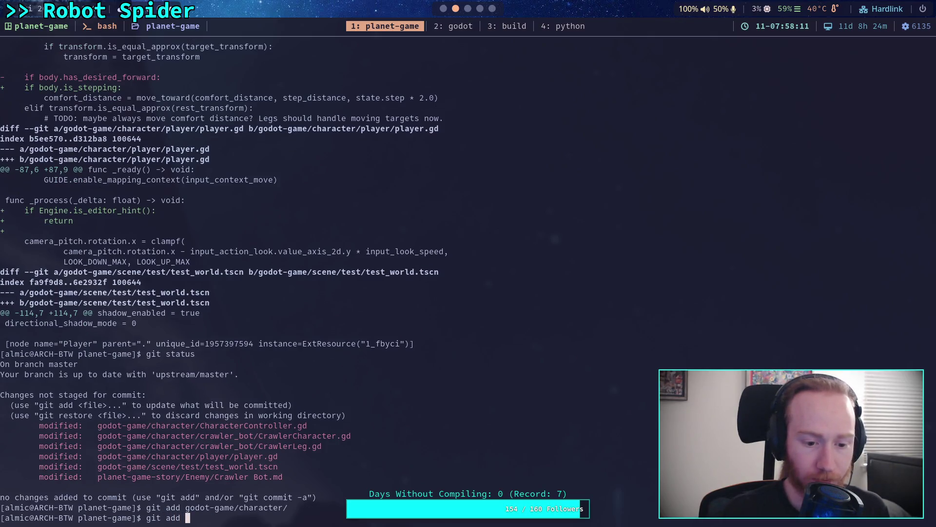
pyautogui.press('Tab')
pyautogui.press('Return')
pyautogui.write('git status')
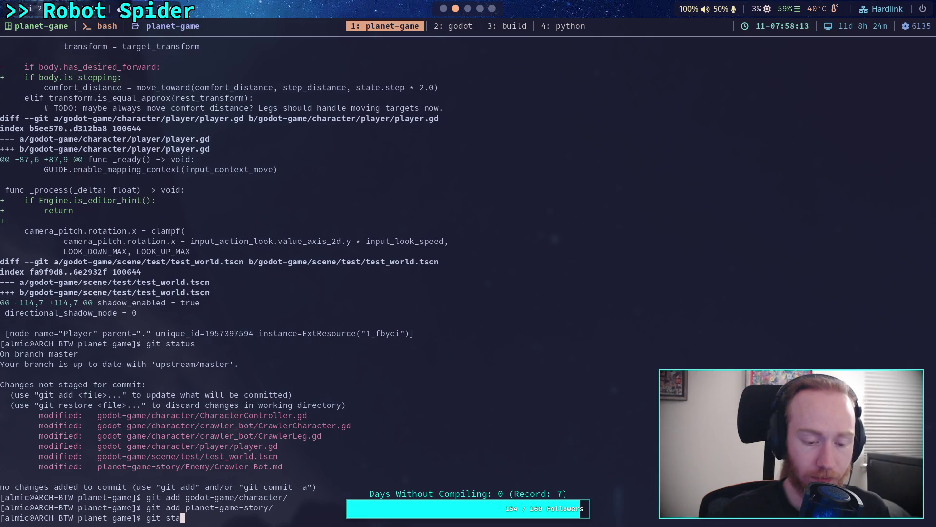
pyautogui.press('Return')
# Start a git commit titled 'Redo crawler angular rotations'
pyautogui.write('git ommit')
pyautogui.press('Return')
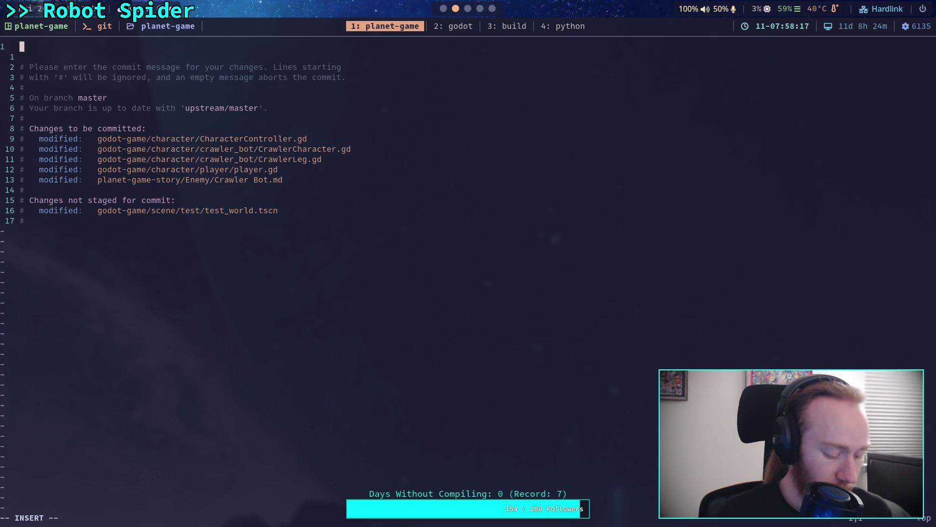
pyautogui.write('Redo ')
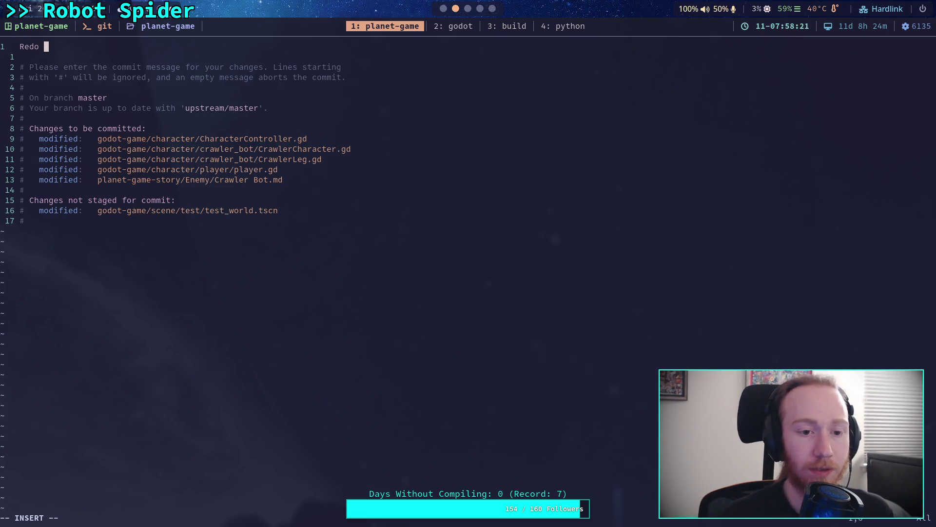
pyautogui.write('crav')
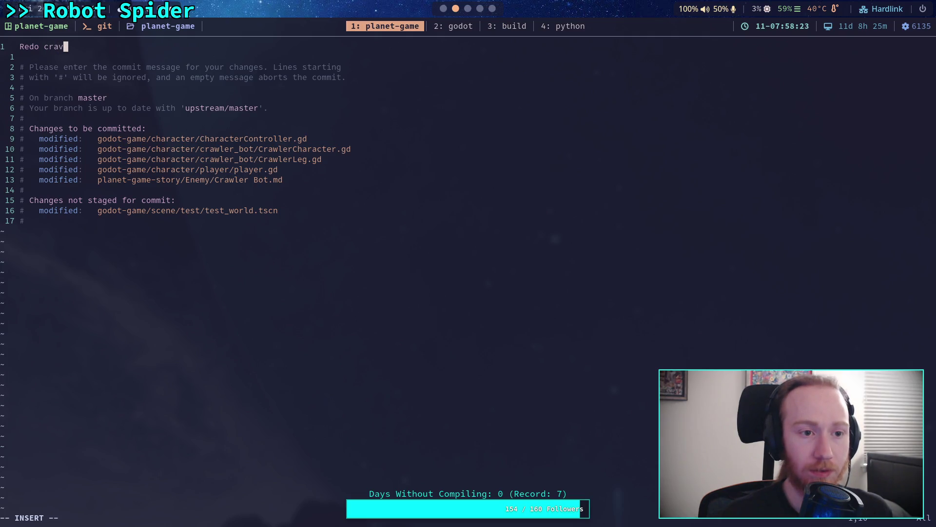
pyautogui.press('BackSpace')
pyautogui.write('wler orientation')
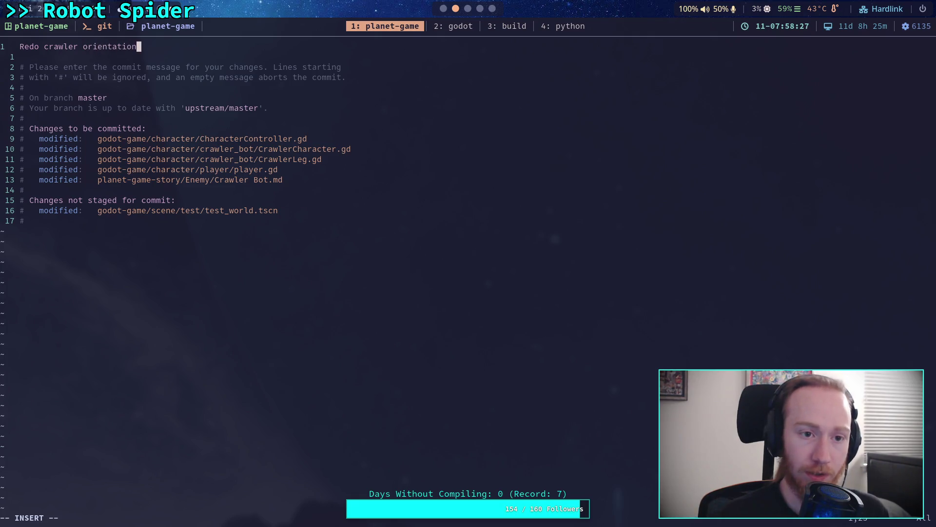
pyautogui.write('for')
pyautogui.press('BackSpace')
pyautogui.press('BackSpace')
pyautogui.press('BackSpace')
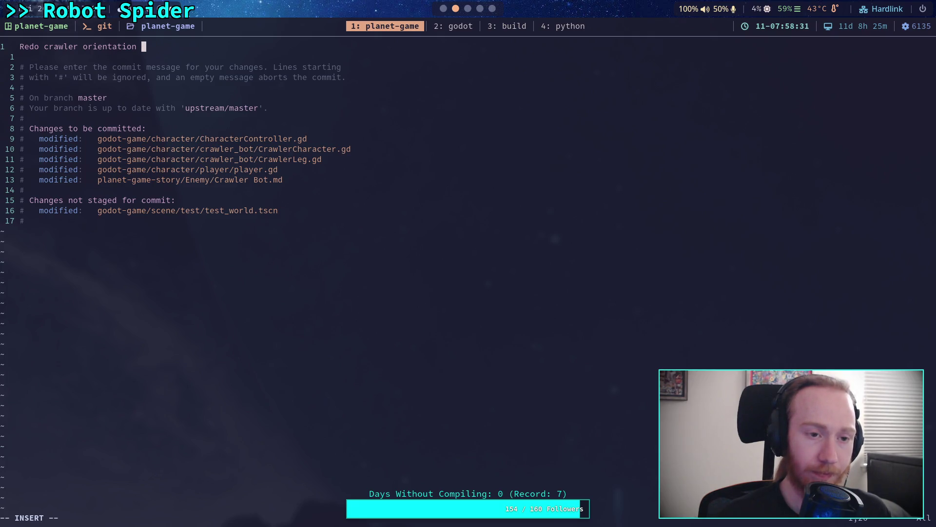
pyautogui.press('BackSpace')
pyautogui.write('angular velo')
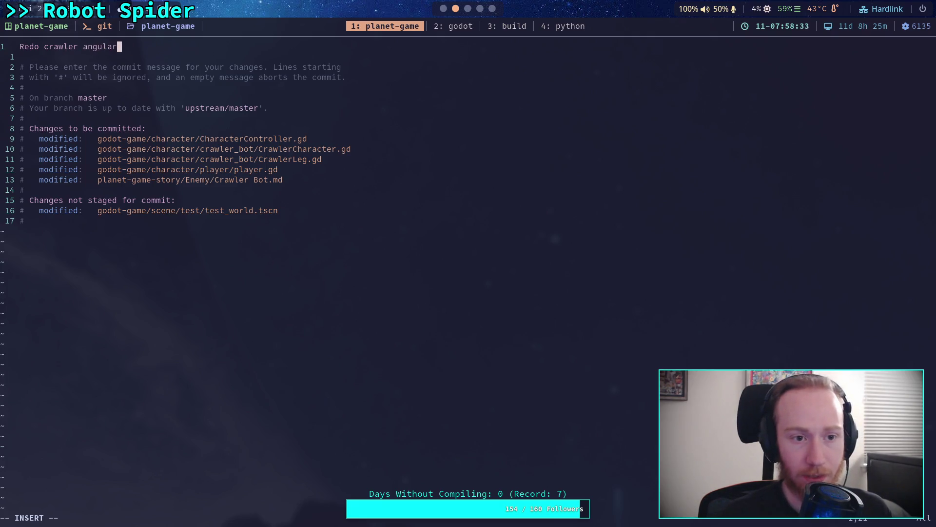
pyautogui.press('BackSpace')
pyautogui.press('BackSpace')
pyautogui.press('BackSpace')
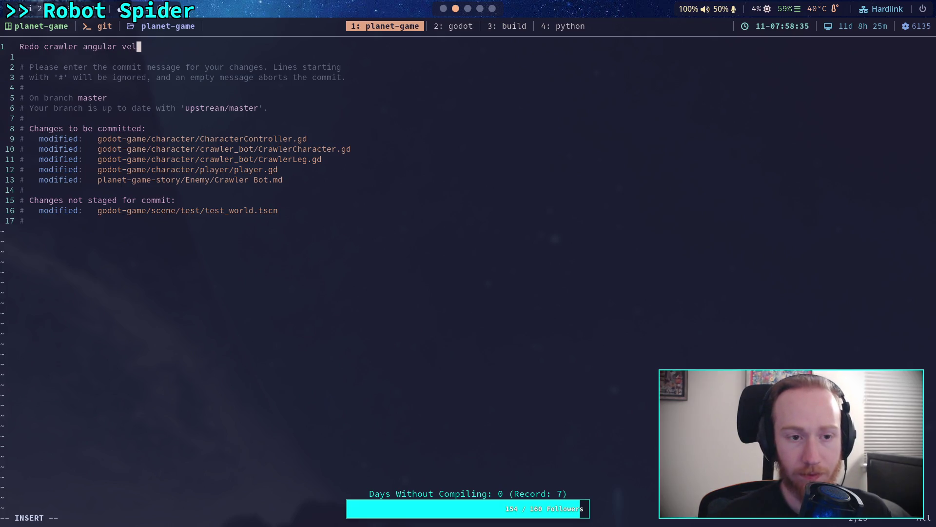
pyautogui.write('rotation')
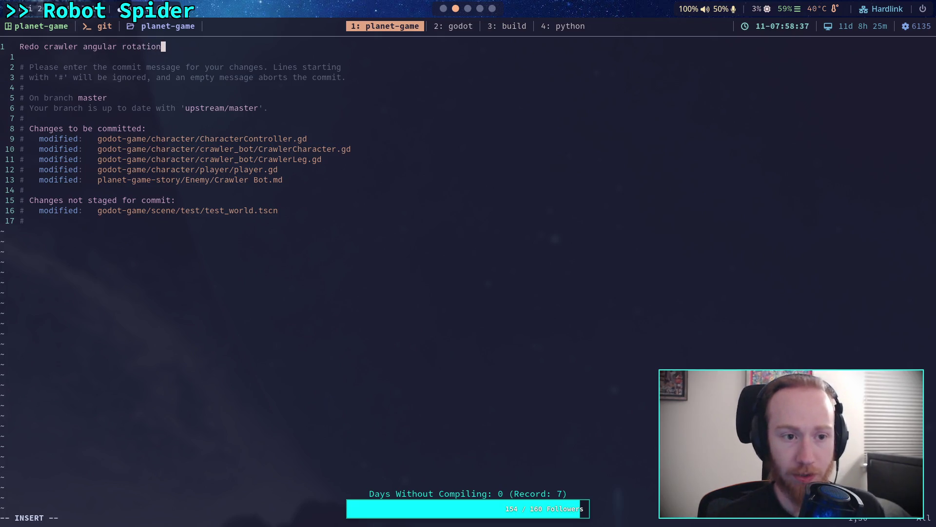
# Add the description bullet '- IT WORKS (i think, and i hope)'
pyautogui.press('Return')
pyautogui.press('Return')
pyautogui.write('- IT WORKS (i')
pyautogui.press('BackSpace')
pyautogui.write('ope)')
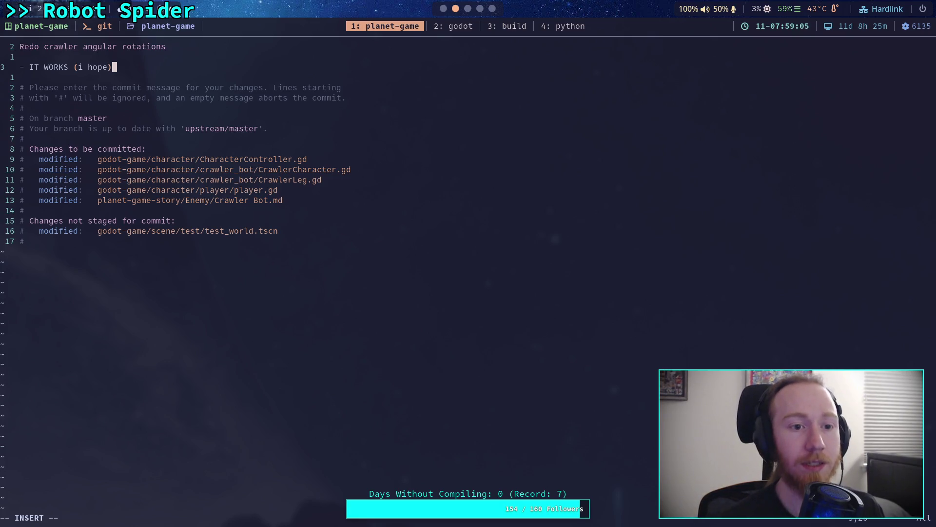
pyautogui.press('BackSpace')
pyautogui.press('BackSpace')
pyautogui.press('BackSpace')
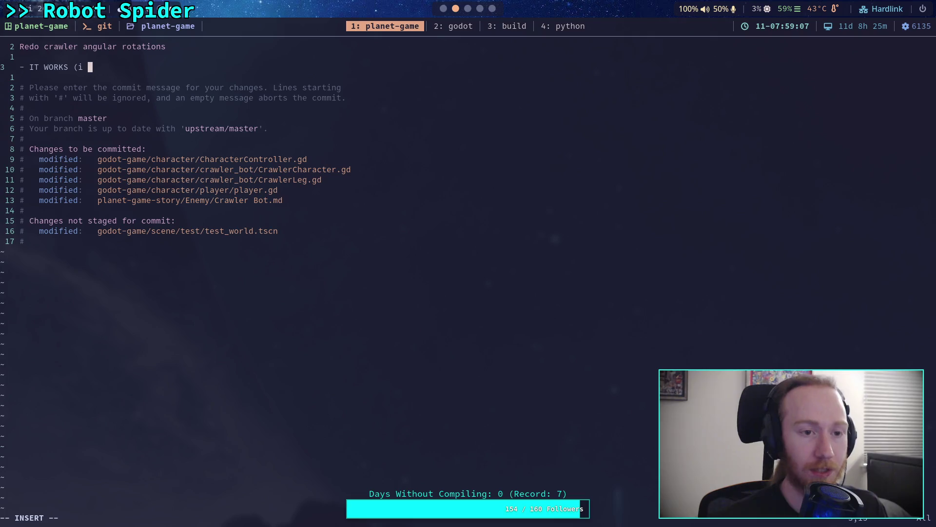
pyautogui.write('thikn')
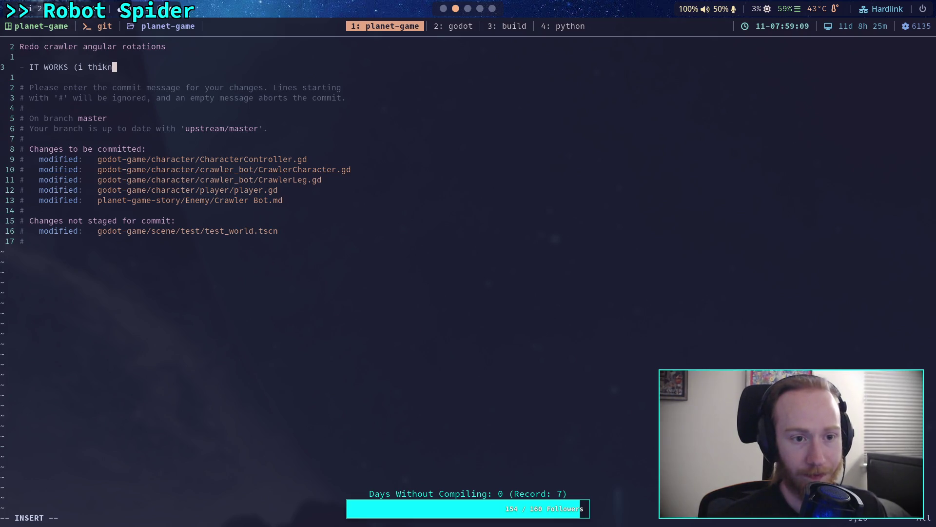
pyautogui.press('BackSpace')
pyautogui.press('BackSpace')
pyautogui.write('nk, and i hop')
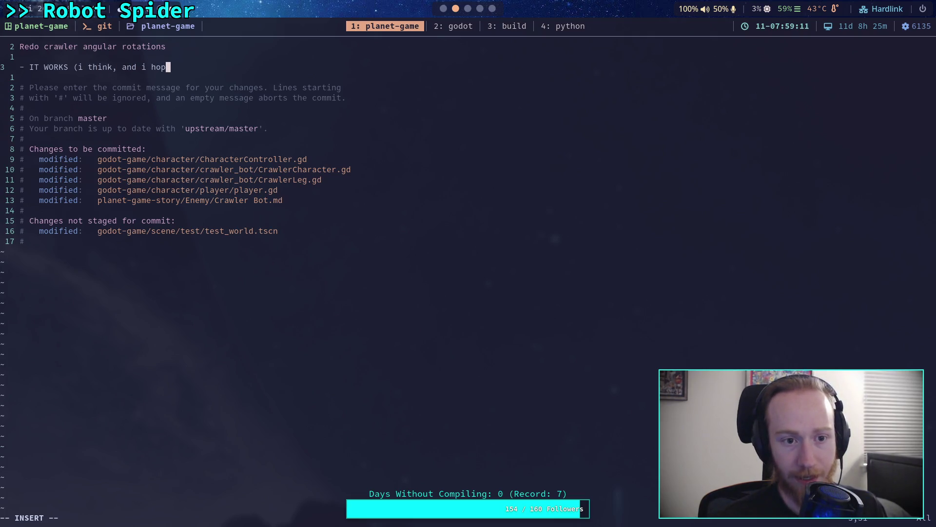
pyautogui.write('e)')
# Add a bullet: crawler now turns to face its movement direction and pitches/rolls for leg positions
pyautogui.press('Return')
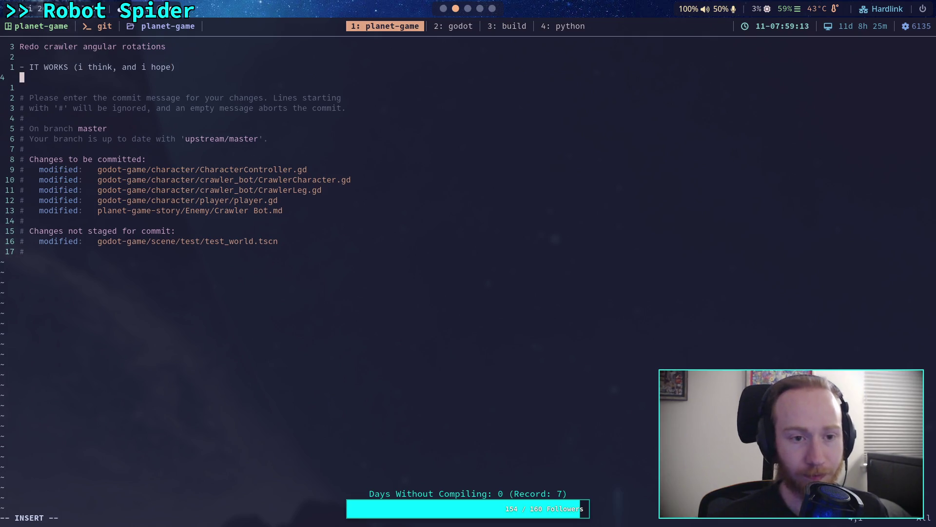
pyautogui.write('- C')
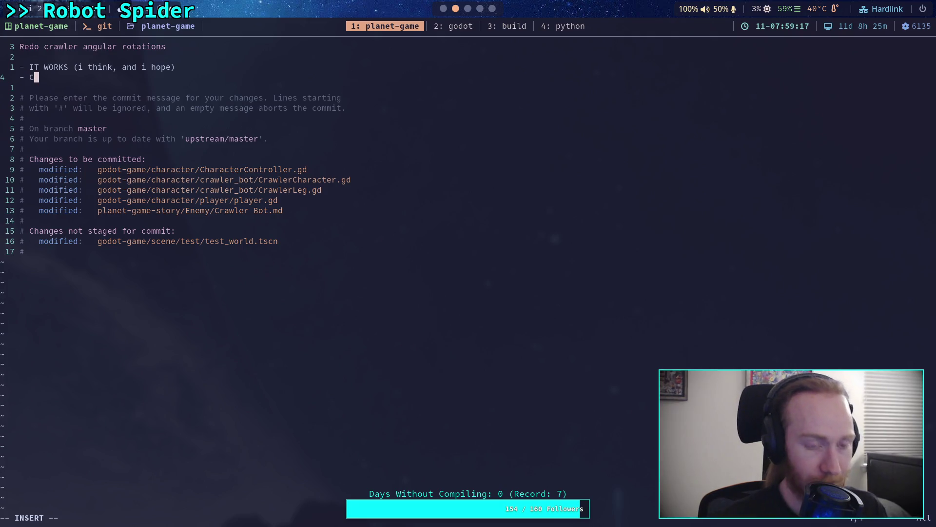
pyautogui.write('raw')
pyautogui.write('lor')
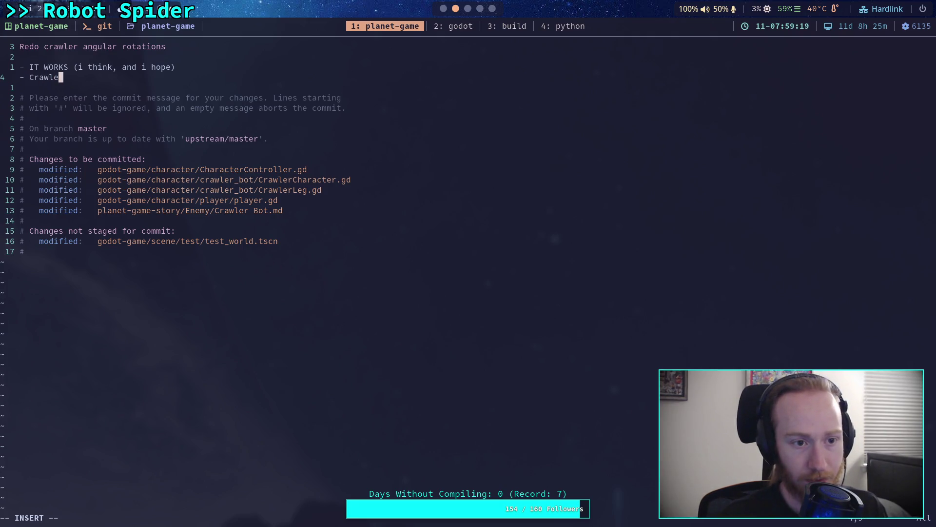
pyautogui.write(' now ')
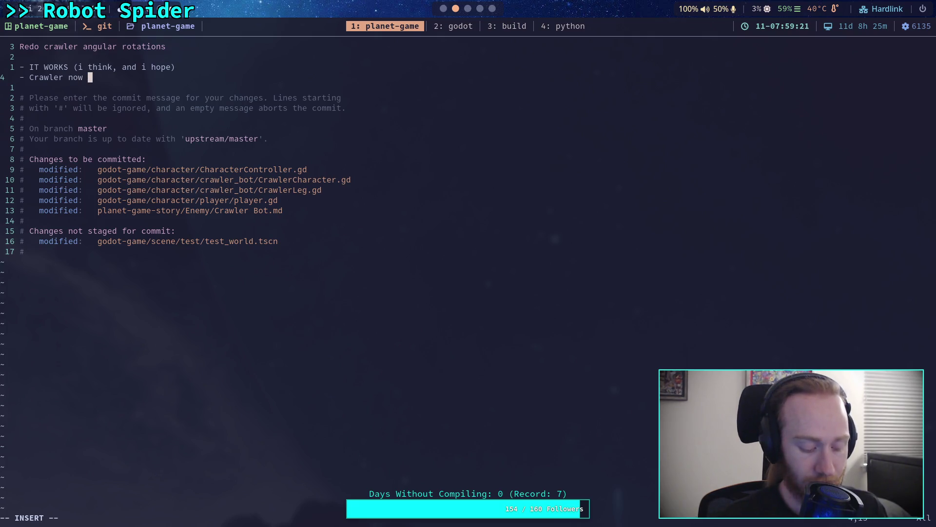
pyautogui.write('turns to ')
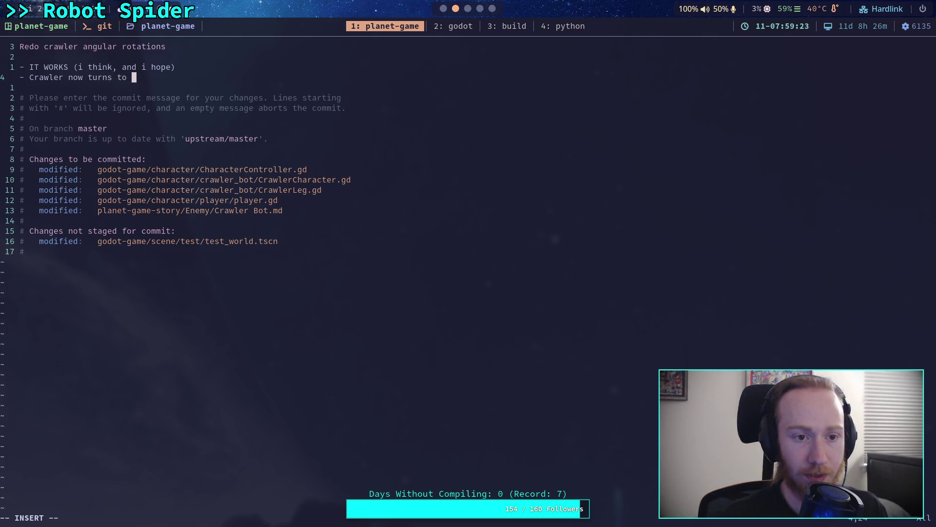
pyautogui.write('face the dirce')
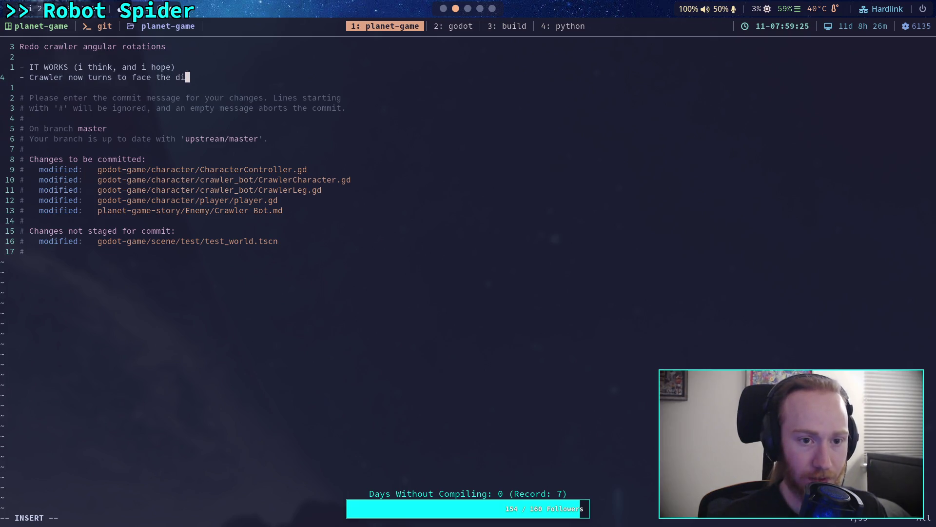
pyautogui.press('BackSpace')
pyautogui.press('BackSpace')
pyautogui.write('ction ')
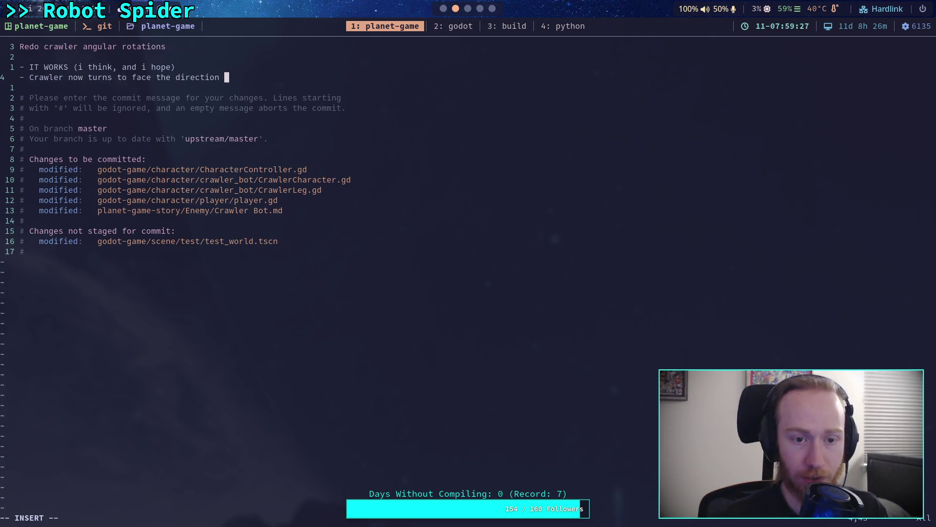
pyautogui.write('it moves in')
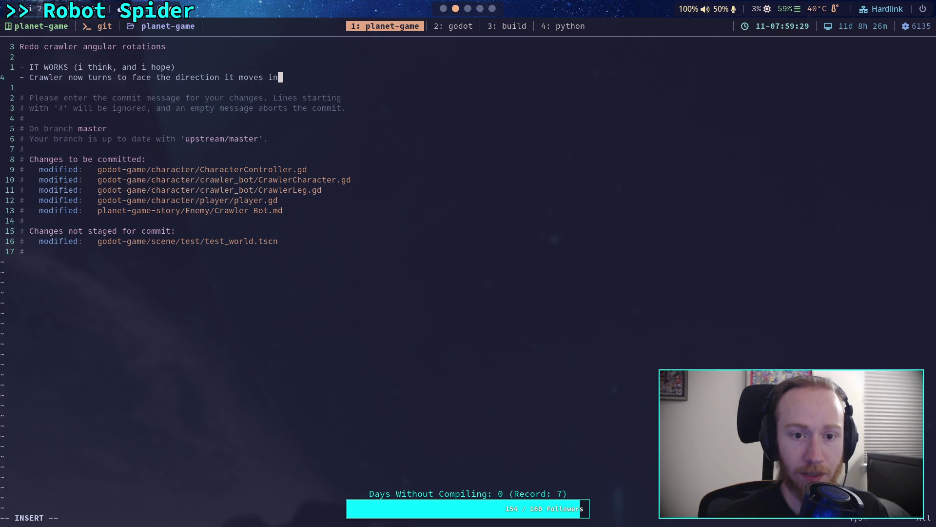
pyautogui.write(', and')
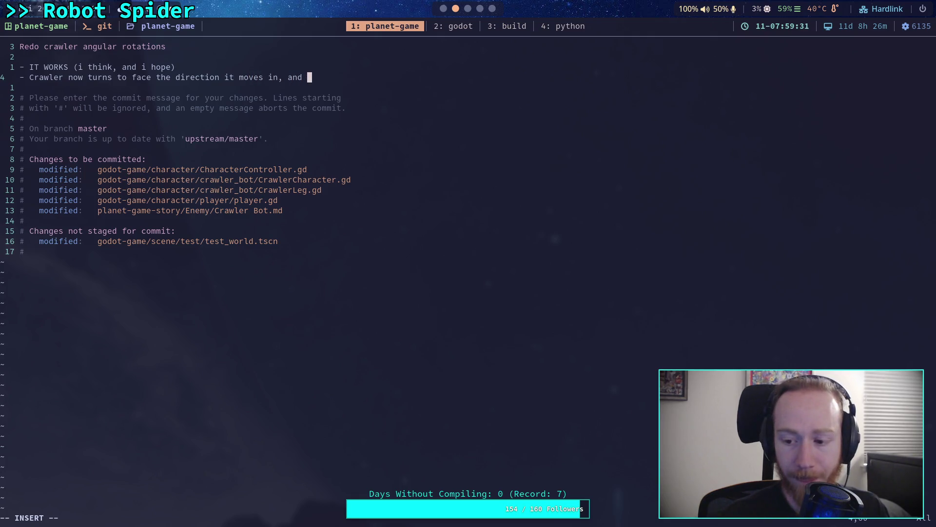
pyautogui.press('Return')
pyautogui.write('wi')
pyautogui.write('ll pit')
pyautogui.write('h ')
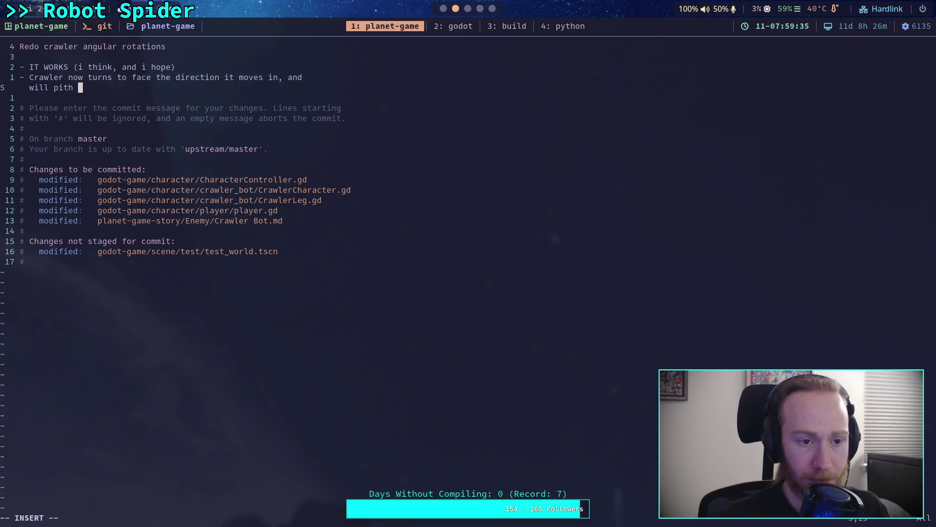
pyautogui.press('BackSpace')
pyautogui.press('BackSpace')
pyautogui.write('ch/ roll t')
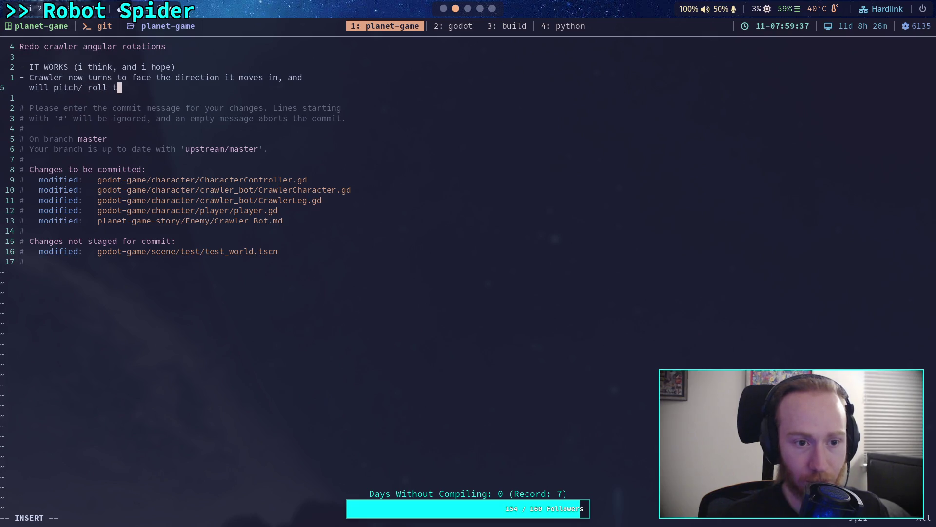
pyautogui.write('he body to account of')
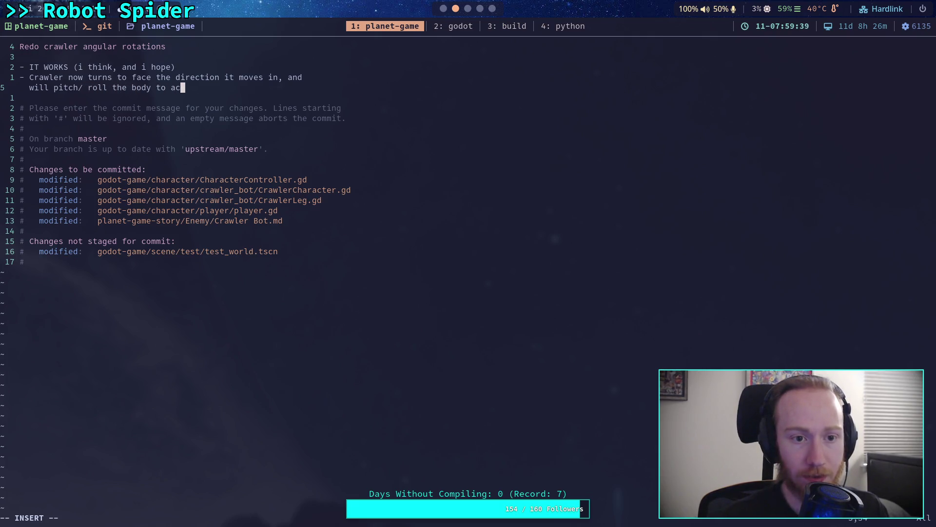
pyautogui.press('BackSpace')
pyautogui.press('BackSpace')
pyautogui.write('for ')
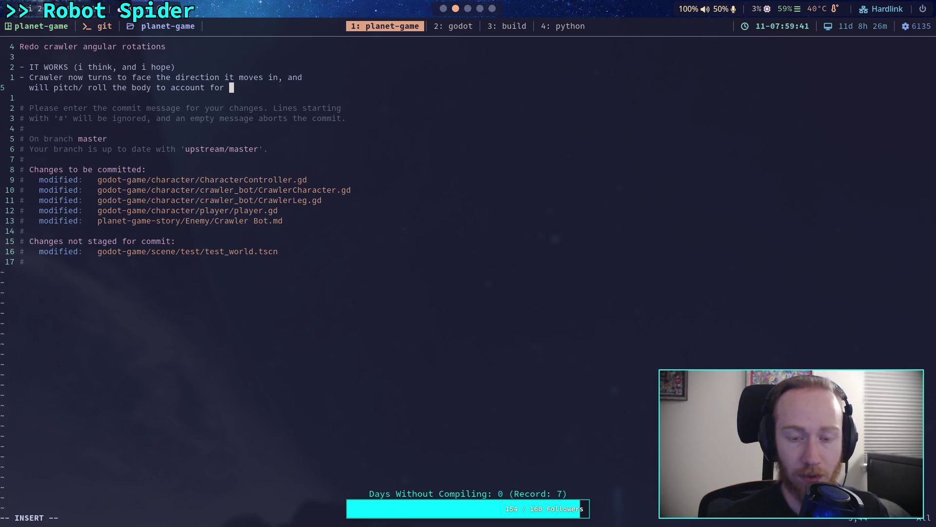
pyautogui.write('leg pos')
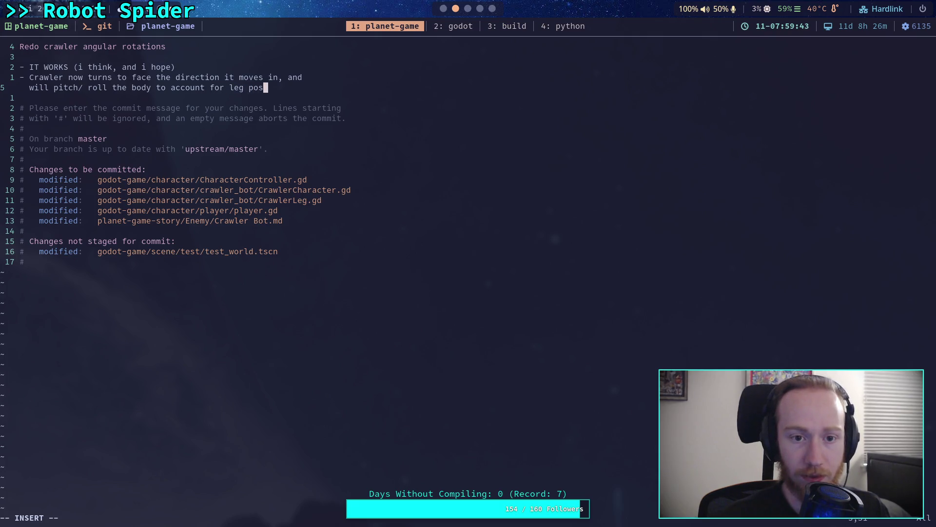
pyautogui.write('itions')
# Save the commit message and quit Vim with :wq
pyautogui.press('Escape')
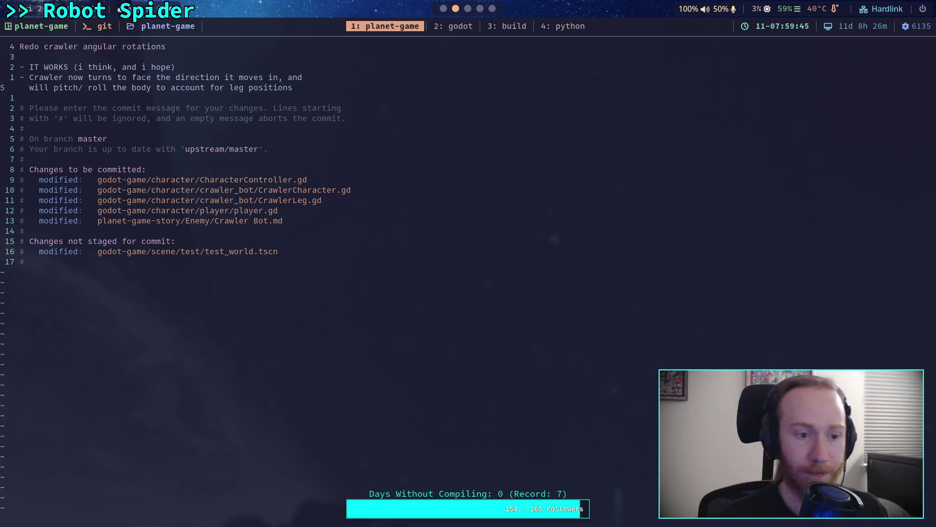
pyautogui.write(':wq')
pyautogui.press('Return')
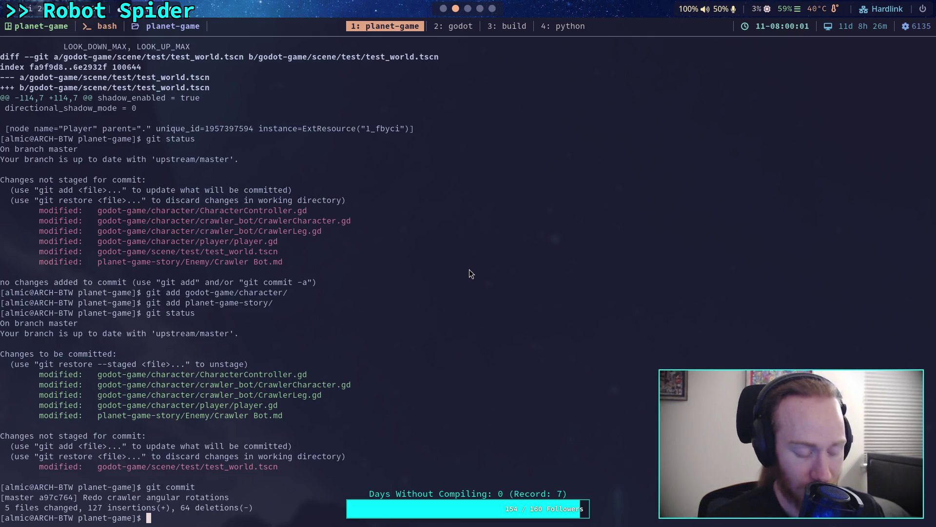
# Switch from the terminal back to the Godot editor workspace
pyautogui.click(444, 8)
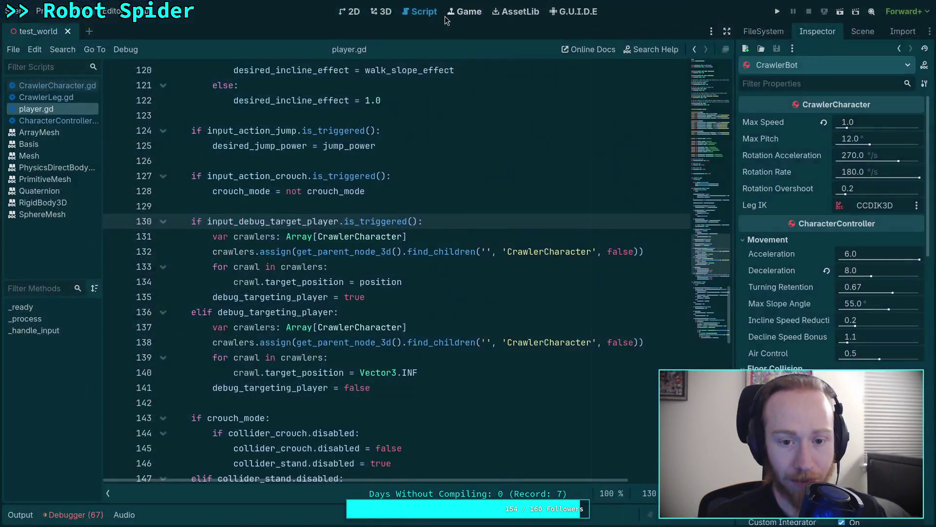
# Turn CrawlerBot to a new heading in the 3D view, undoing the tilt, then test-run the game
pyautogui.click(381, 11)
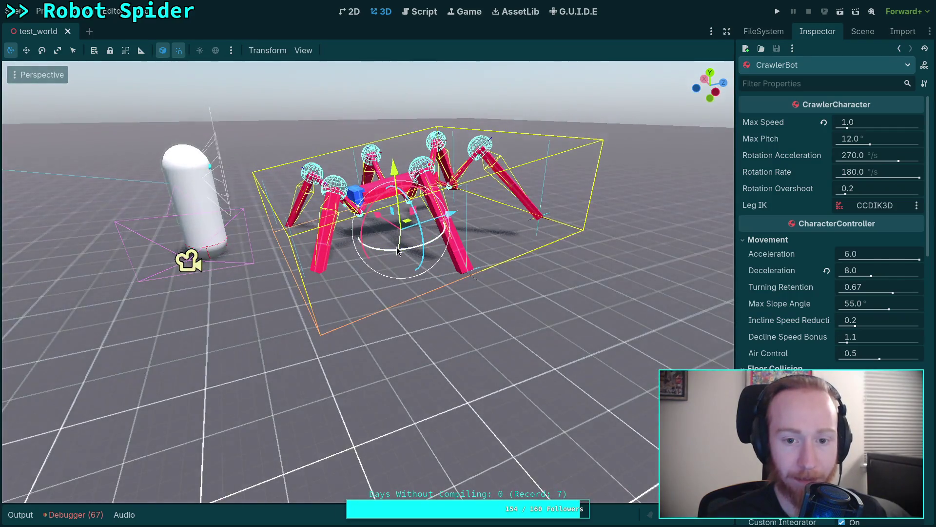
pyautogui.moveTo(374, 199)
pyautogui.mouseDown()
pyautogui.moveTo(385, 194)
pyautogui.moveTo(406, 242)
pyautogui.moveTo(302, 222)
pyautogui.moveTo(399, 185)
pyautogui.moveTo(391, 184)
pyautogui.moveTo(410, 192)
pyautogui.mouseUp()
pyautogui.moveTo(422, 247); pyautogui.dragTo(406, 247)
pyautogui.hotkey('ctrl', 'z')
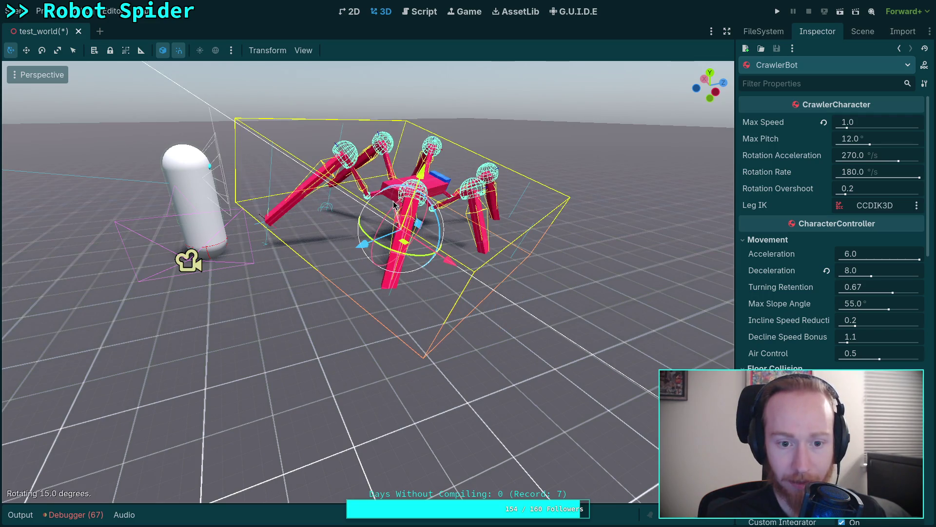
pyautogui.press('F5')
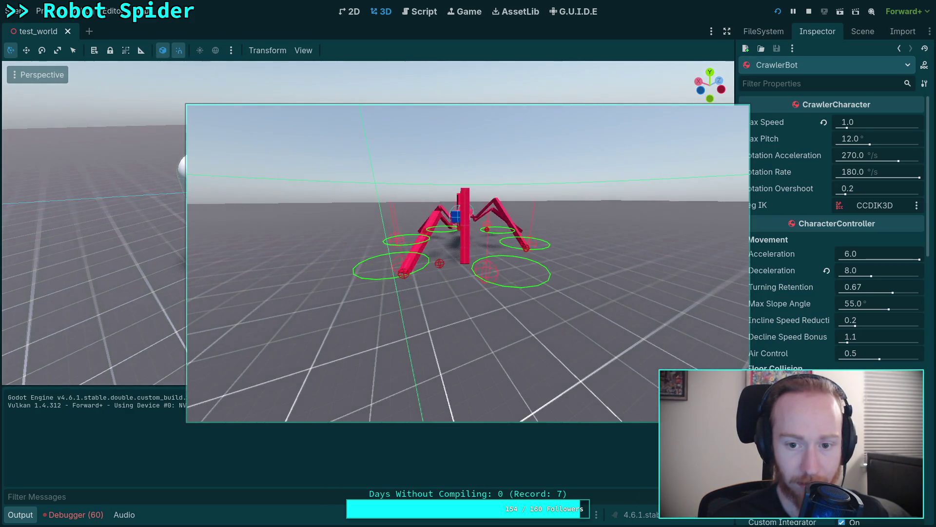
pyautogui.click(808, 12)
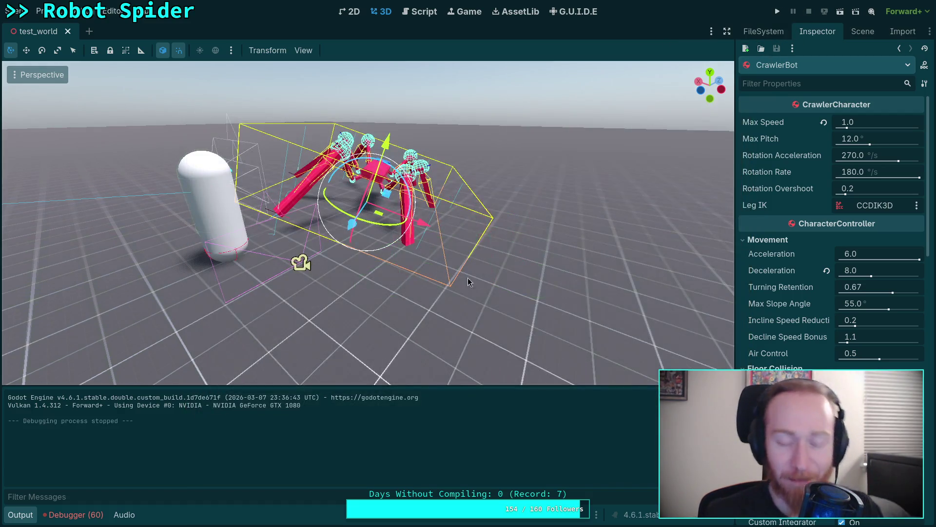
# Rerun the game a few times, then relaunch it with CrawlerBot's Max Speed at 3.0
pyautogui.click(777, 13)
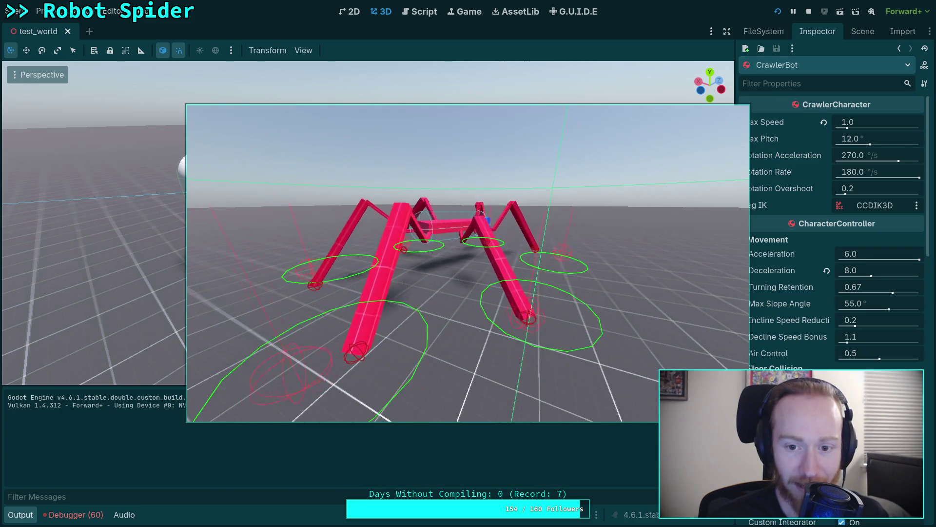
pyautogui.click(809, 11)
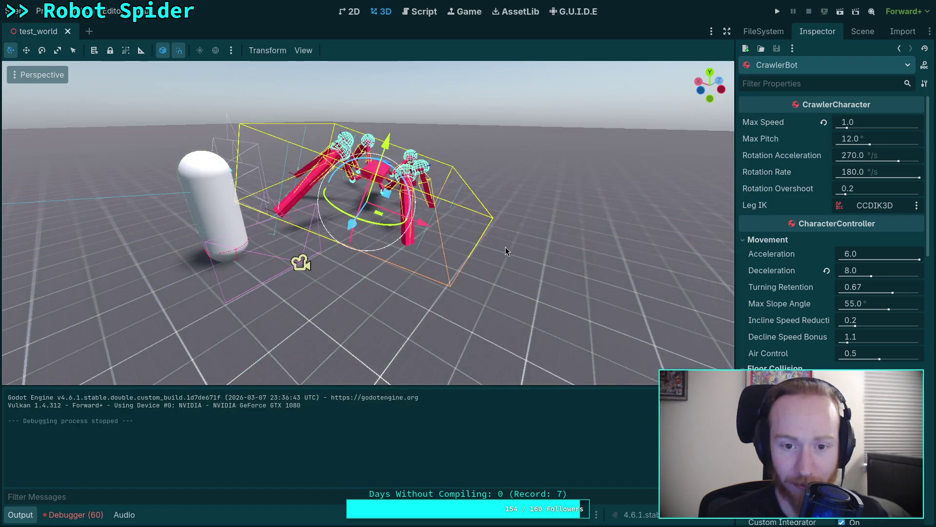
pyautogui.click(778, 11)
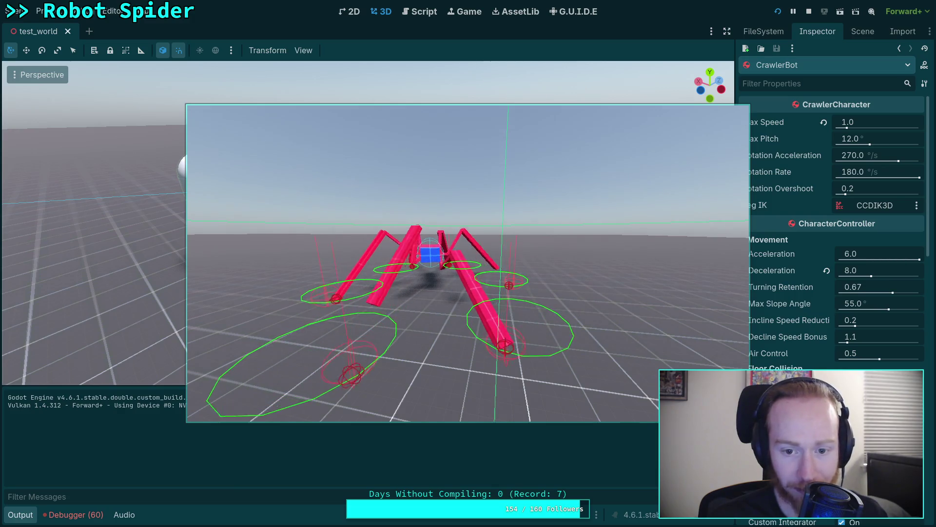
pyautogui.click(809, 12)
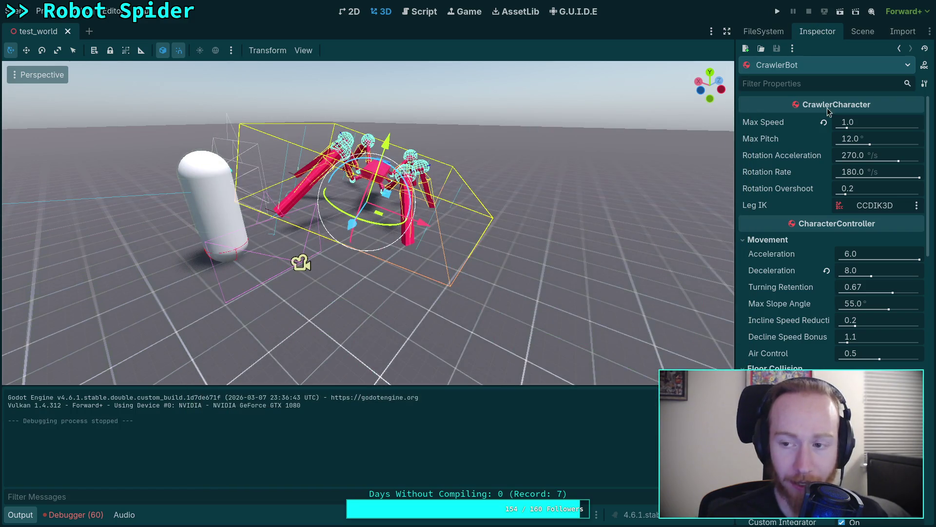
pyautogui.click(780, 12)
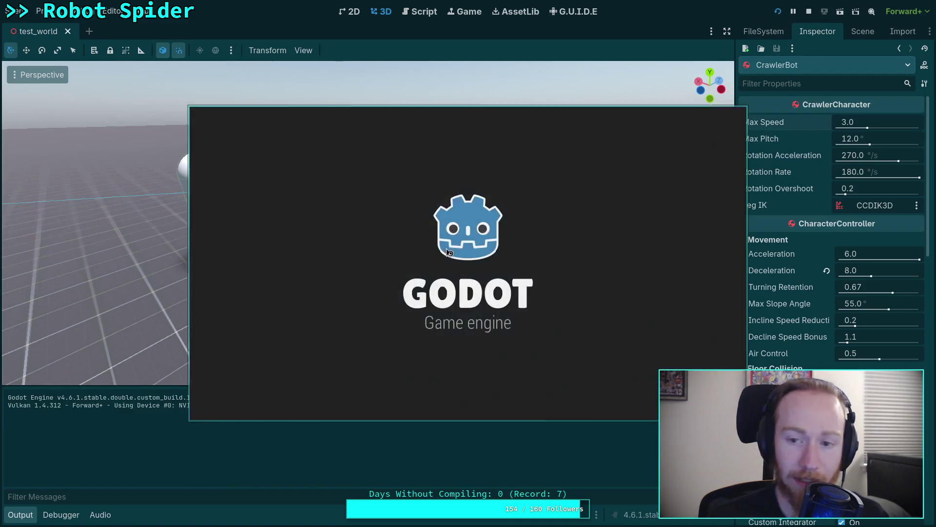
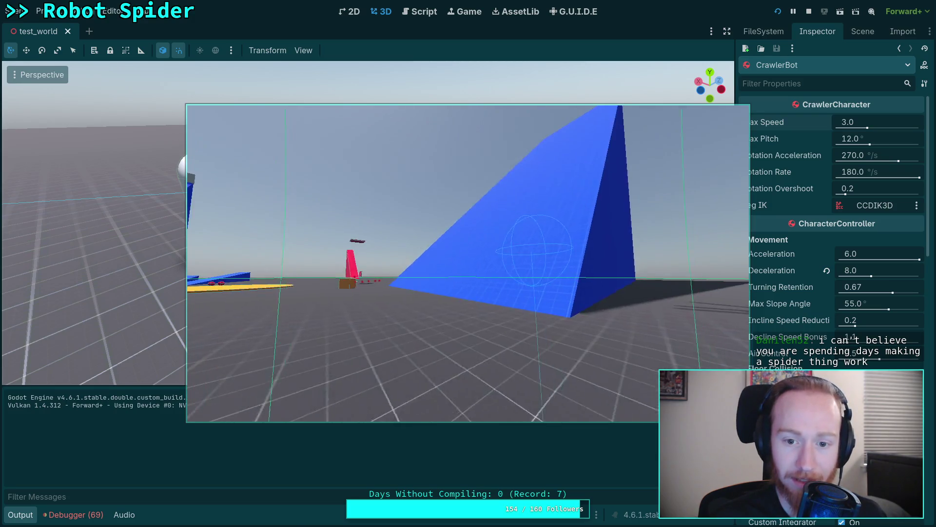
# Rerun the game to watch the robot spider crawl over the ramps, then stop it and open player.gd
pyautogui.click(809, 12)
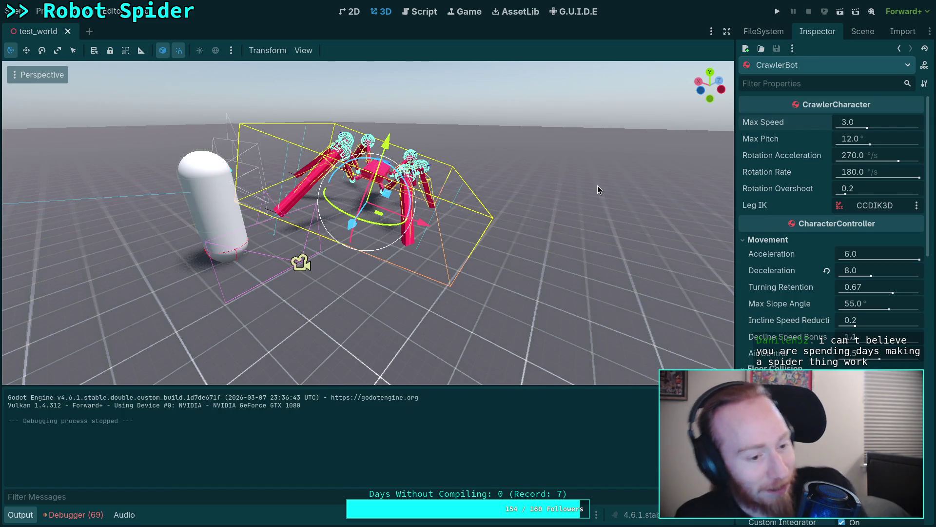
pyautogui.click(778, 11)
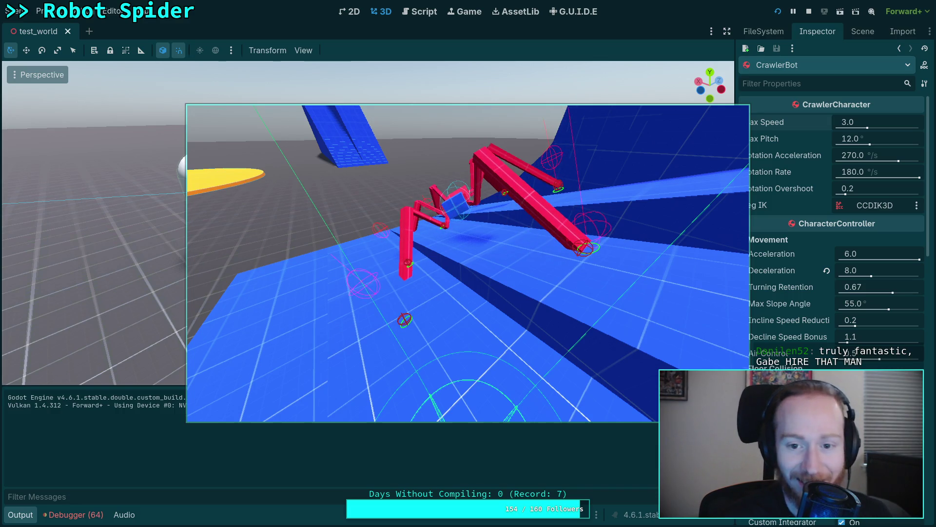
pyautogui.press('F8')
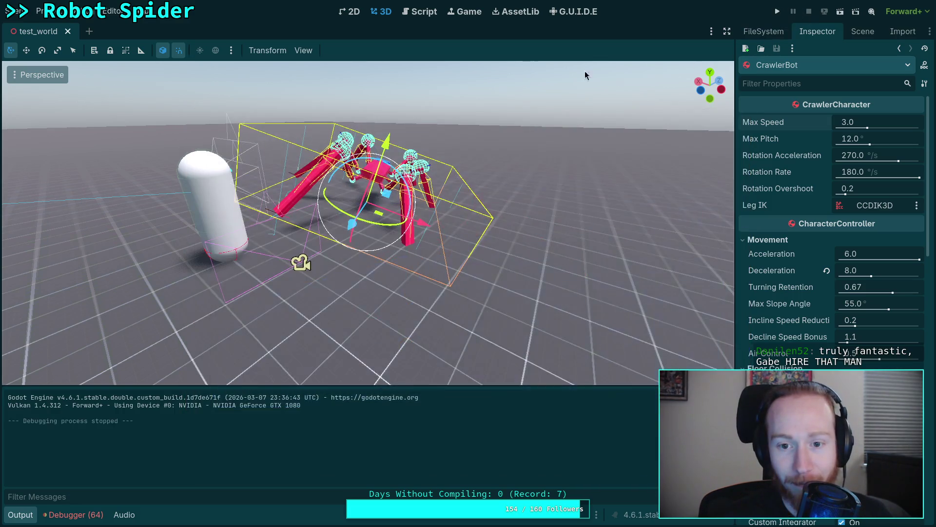
pyautogui.click(420, 19)
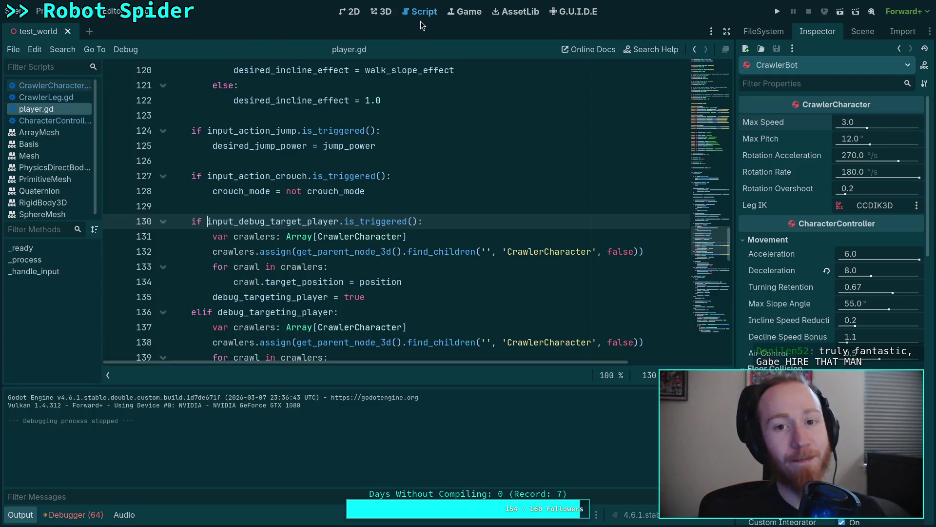
# Check the 64 debugger errors and scroll through player.gd's debug-targeting code, then open CrawlerCharacter.gd
pyautogui.click(74, 515)
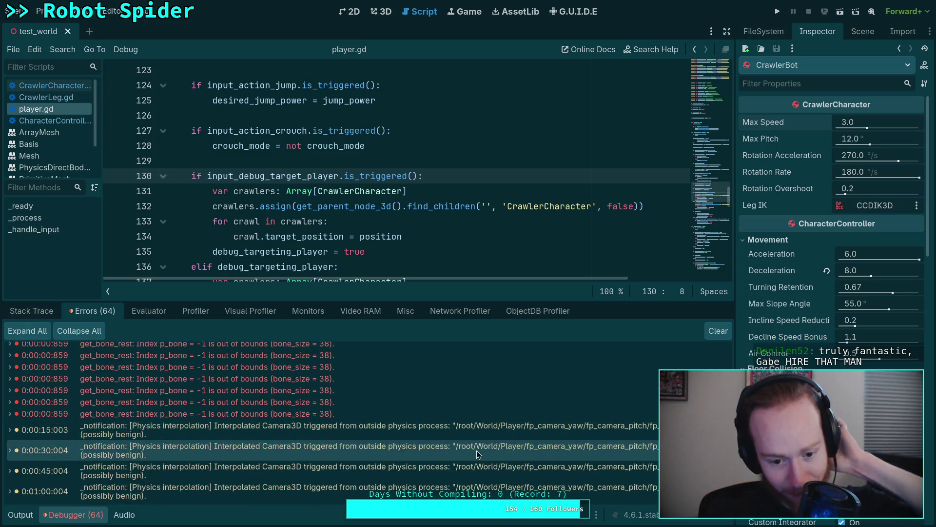
pyautogui.click(77, 513)
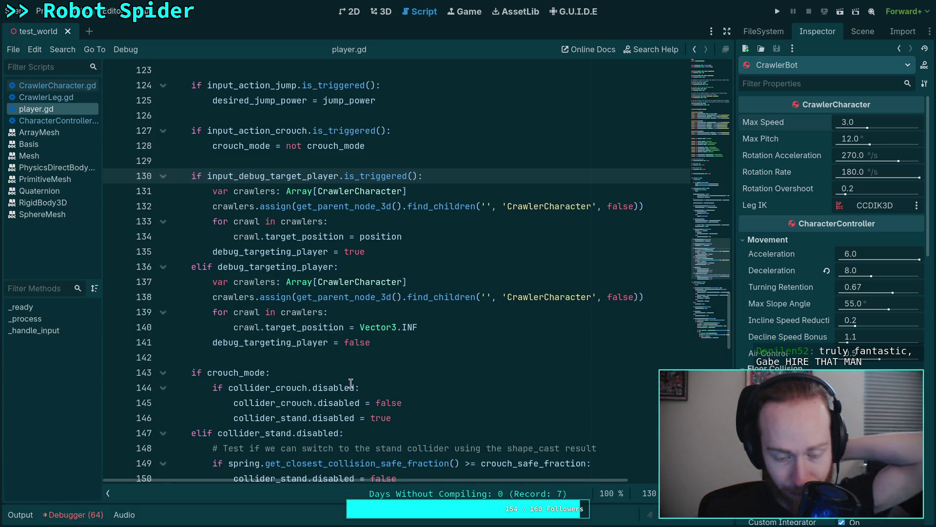
pyautogui.click(293, 356)
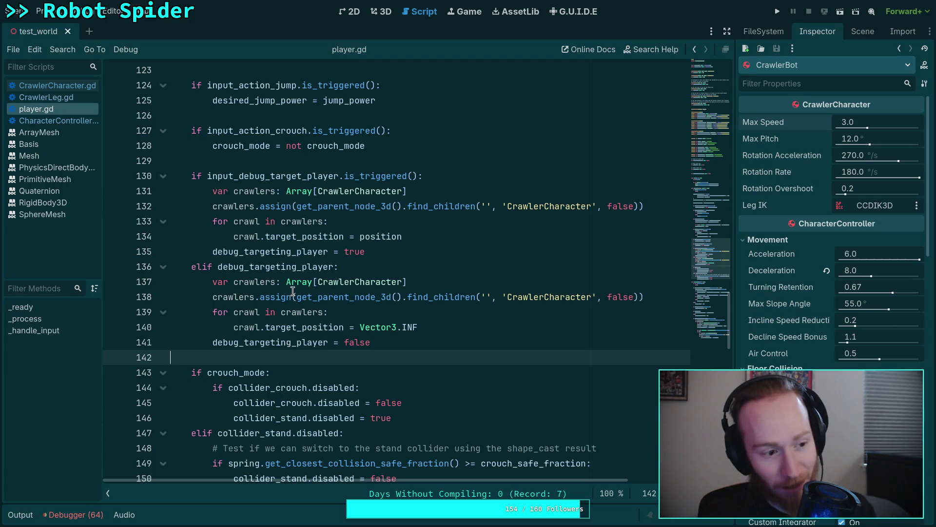
pyautogui.scroll(9, 331, 357)
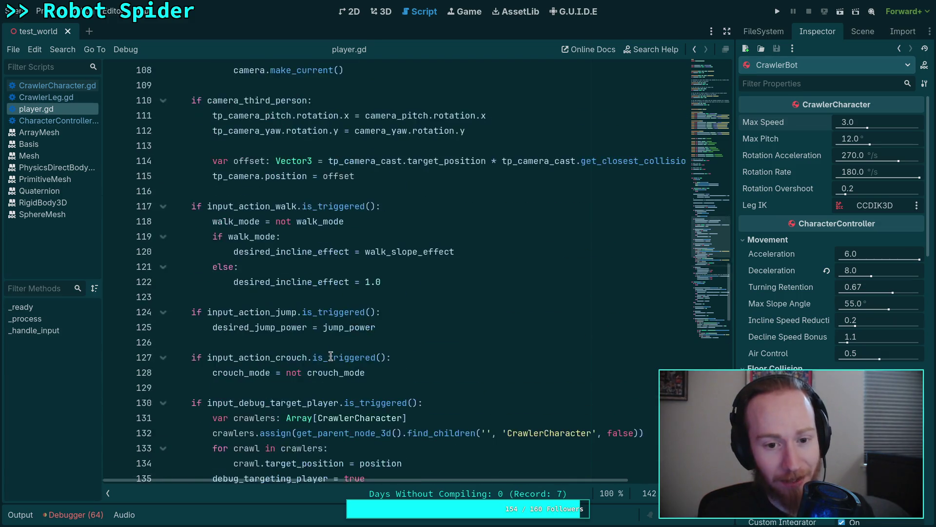
pyautogui.click(323, 370)
pyautogui.scroll(5, 322, 369)
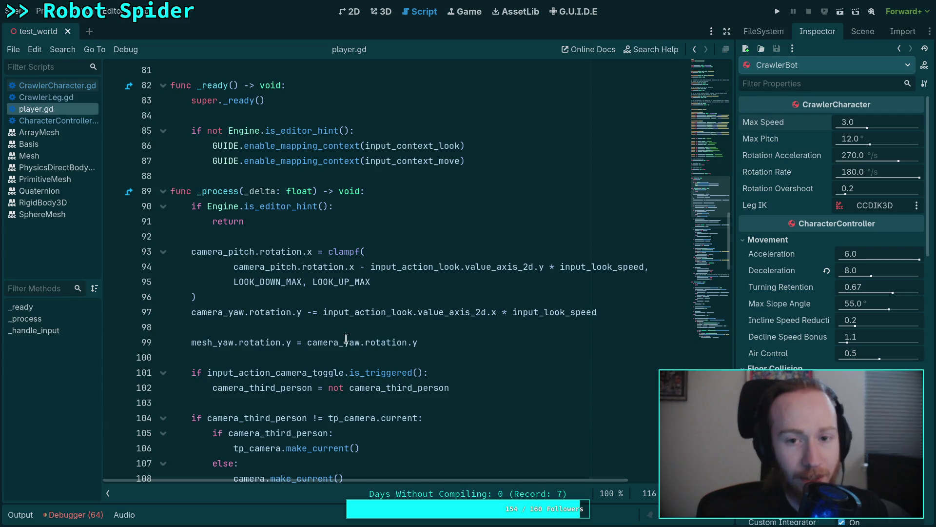
pyautogui.scroll(-13, 456, 324)
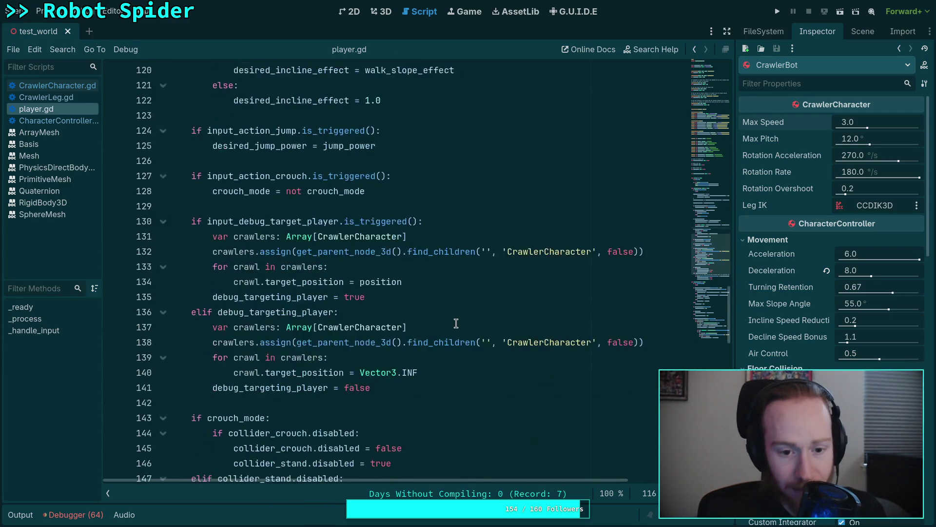
pyautogui.scroll(-20, 456, 323)
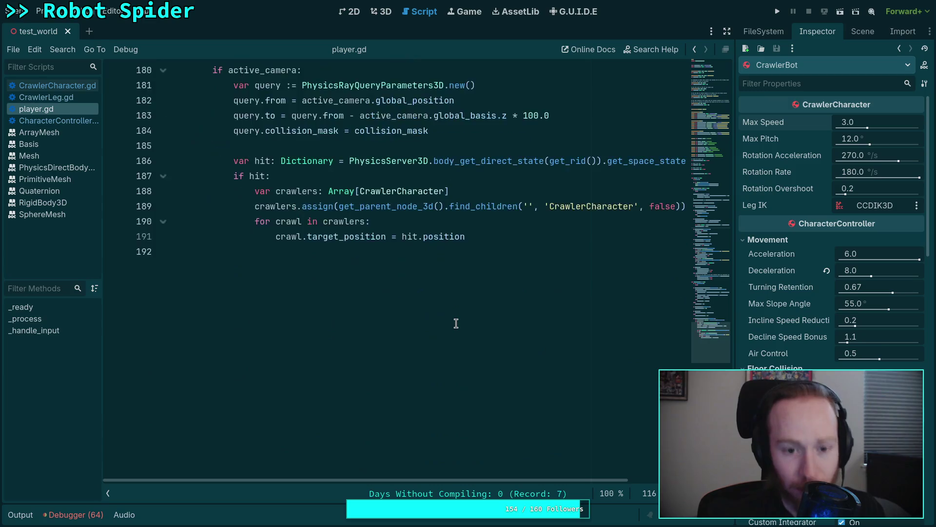
pyautogui.scroll(18, 456, 323)
pyautogui.click(53, 86)
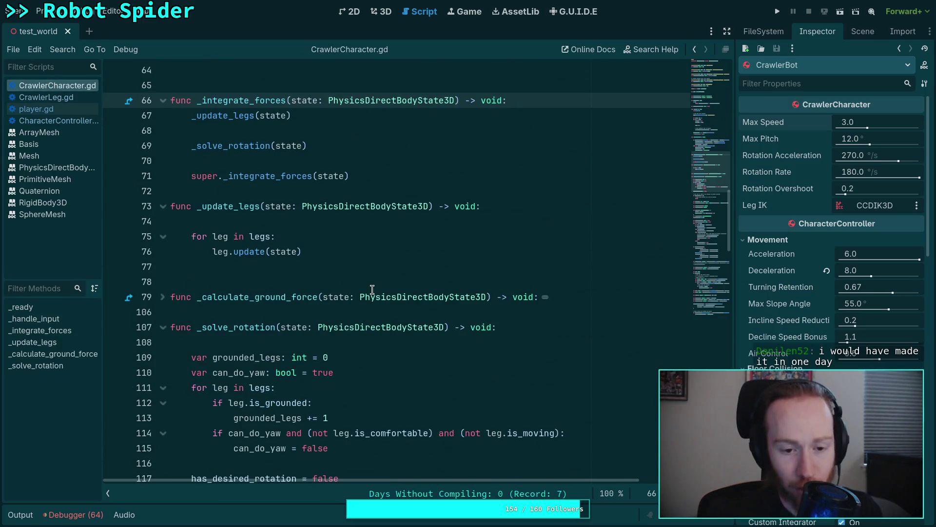
# Inspect the Vector3(pitch, yaw, roll) angular vector on line 188 and the uses of preferred_forward
pyautogui.scroll(-20, 372, 290)
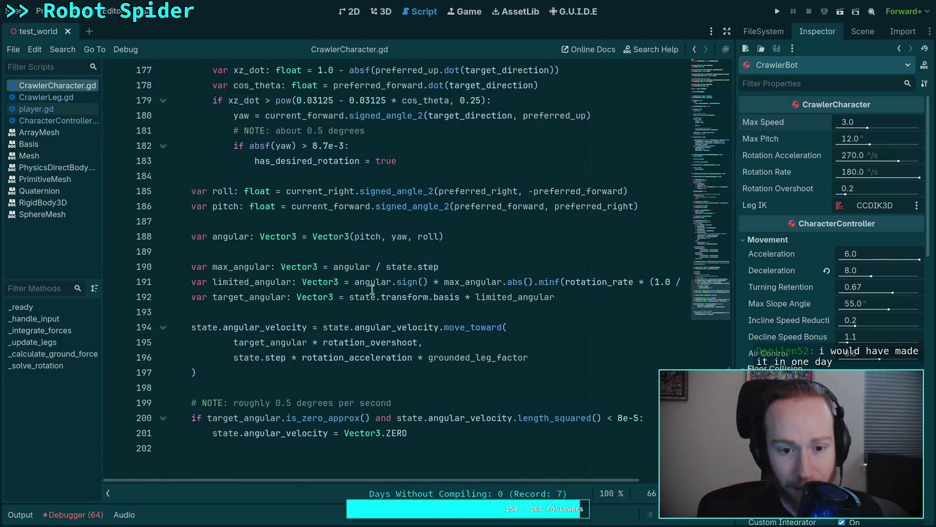
pyautogui.scroll(3, 375, 288)
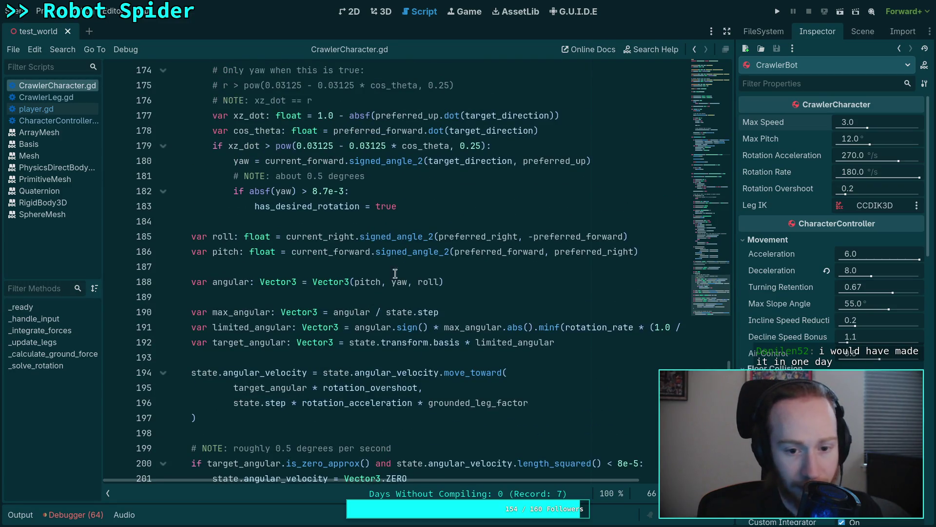
pyautogui.moveTo(460, 281); pyautogui.dragTo(172, 281)
pyautogui.click(448, 282)
pyautogui.moveTo(445, 282)
pyautogui.mouseDown()
pyautogui.moveTo(190, 284)
pyautogui.moveTo(445, 283)
pyautogui.mouseUp()
pyautogui.click(492, 282)
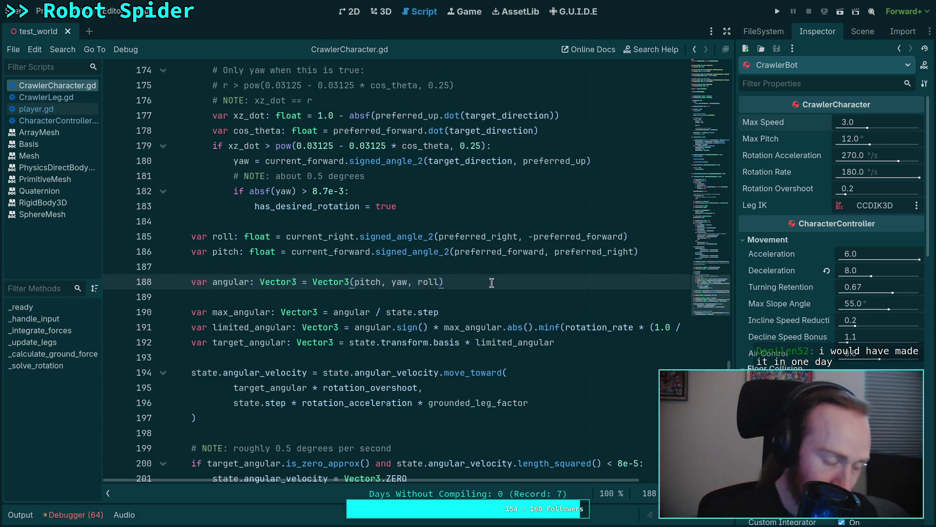
pyautogui.doubleClick(456, 251)
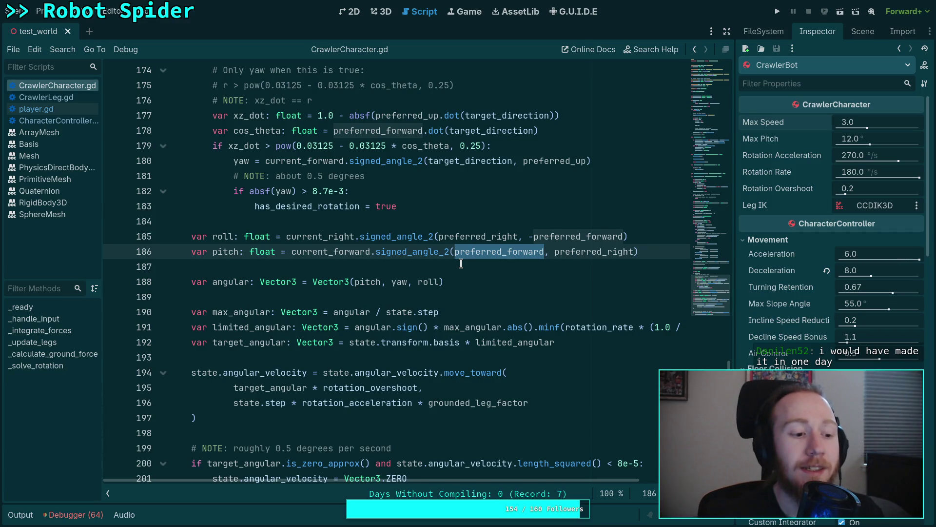
pyautogui.click(349, 270)
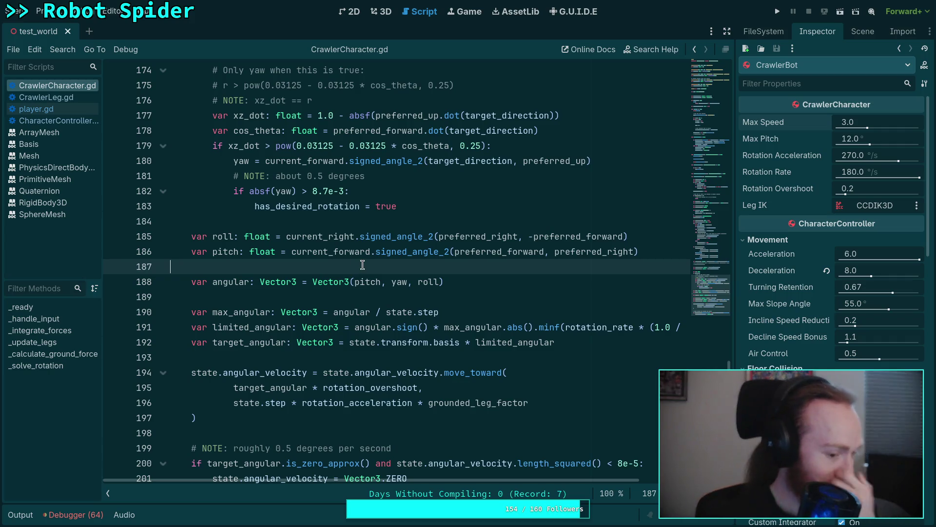
# Scroll up to review the 8.7e-3 threshold on line 182, then switch to the terminal
pyautogui.scroll(2, 385, 264)
pyautogui.click(313, 310)
pyautogui.scroll(2, 420, 281)
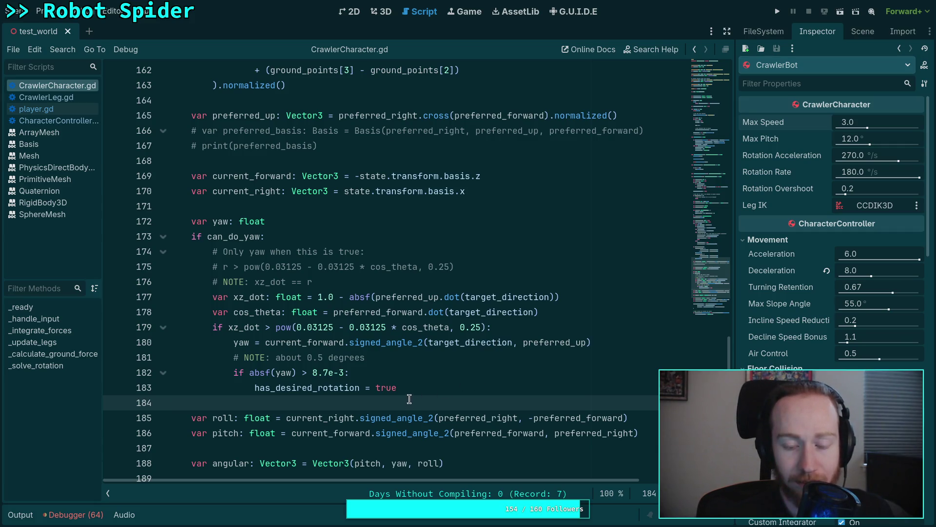
pyautogui.click(343, 372)
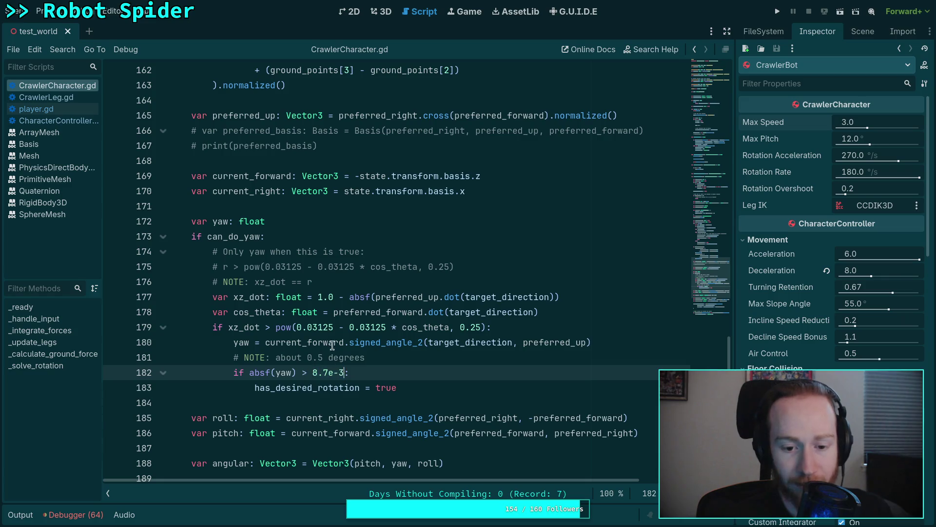
pyautogui.press('super+1')
# Push the commit with git push and run git status, leaving only test_world.tscn uncommitted
pyautogui.write('git ')
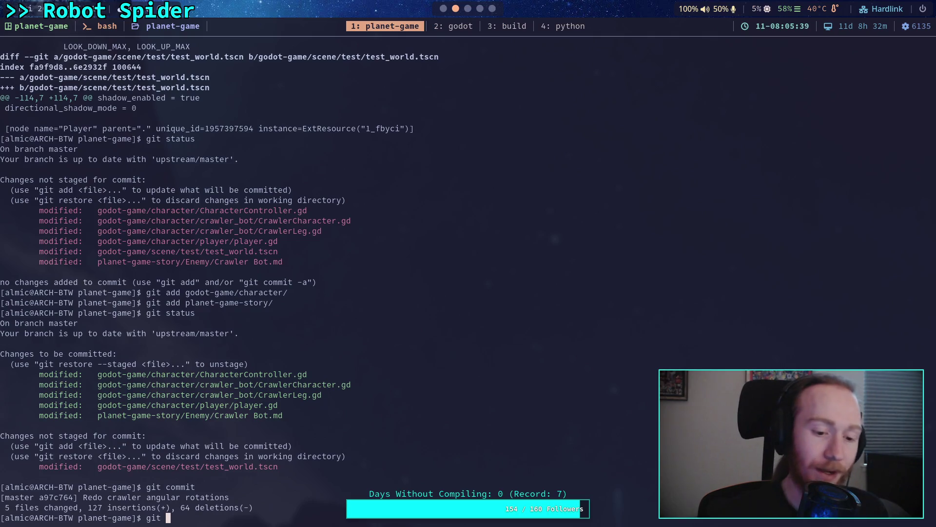
pyautogui.write('push')
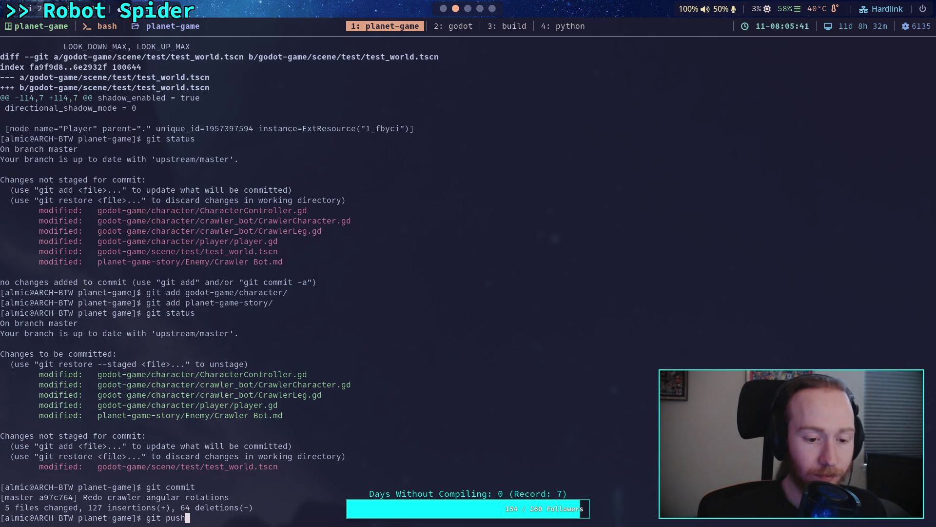
pyautogui.press('Return')
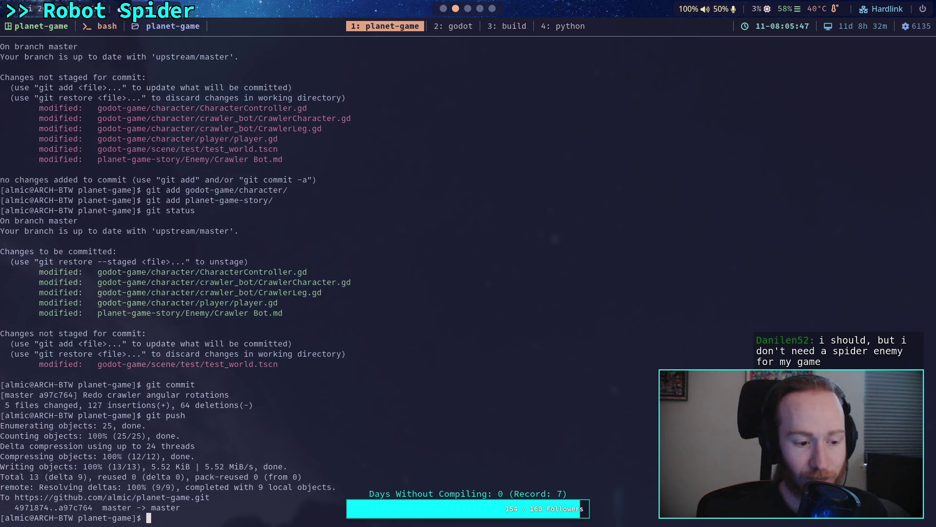
pyautogui.write('git status')
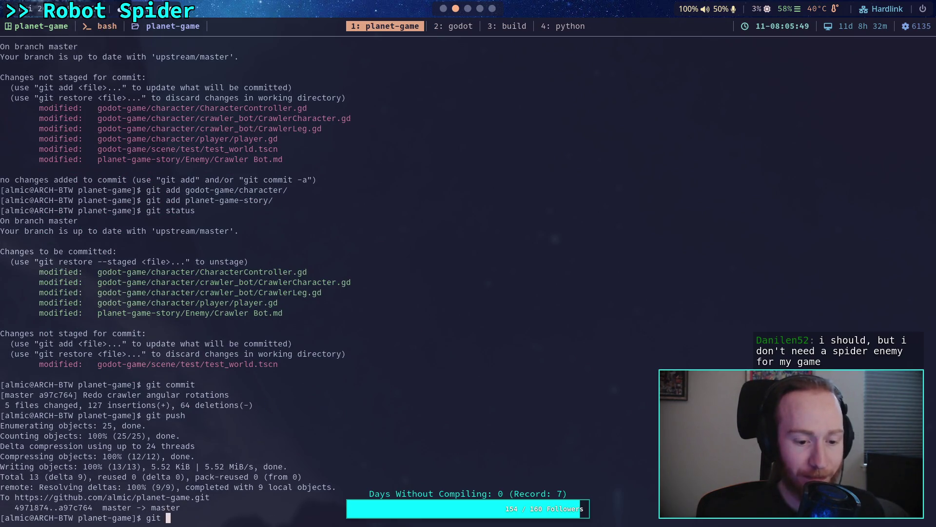
pyautogui.press('Return')
# Clear the half-typed git command and return to CrawlerCharacter.gd in Godot
pyautogui.write('git')
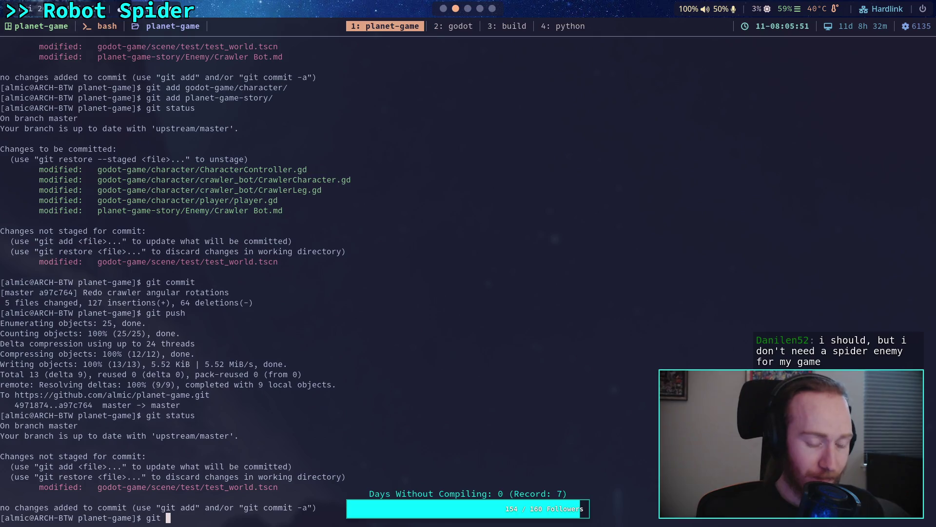
pyautogui.press('BackSpace')
pyautogui.press('BackSpace')
pyautogui.press('BackSpace')
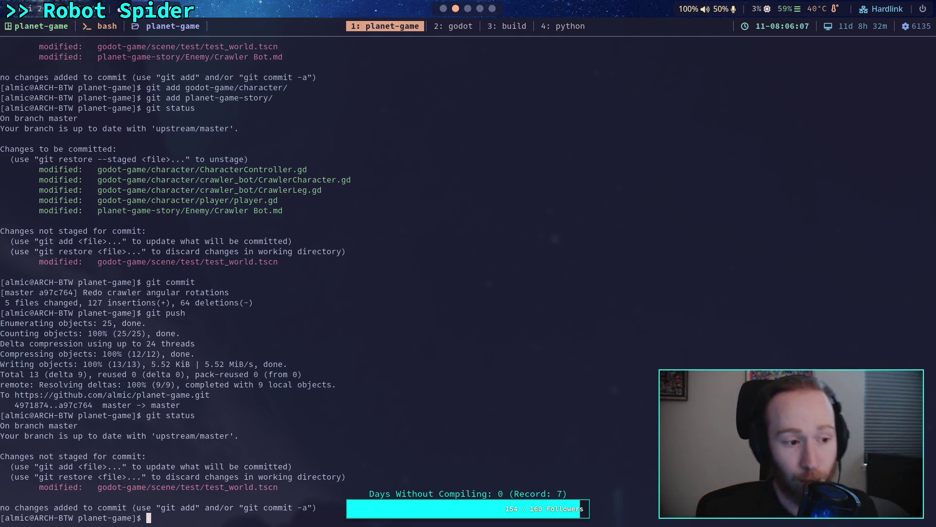
pyautogui.click(444, 9)
pyautogui.scroll(-6, 429, 390)
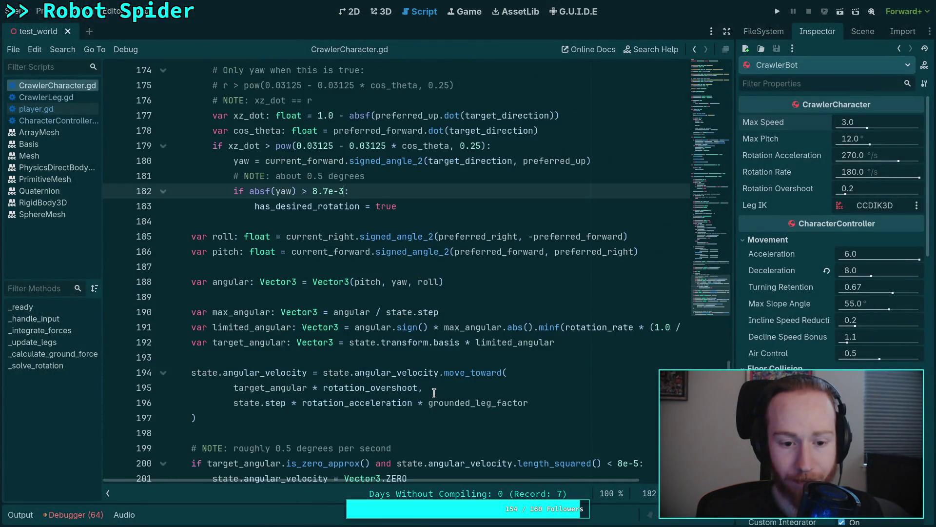
pyautogui.doubleClick(263, 282)
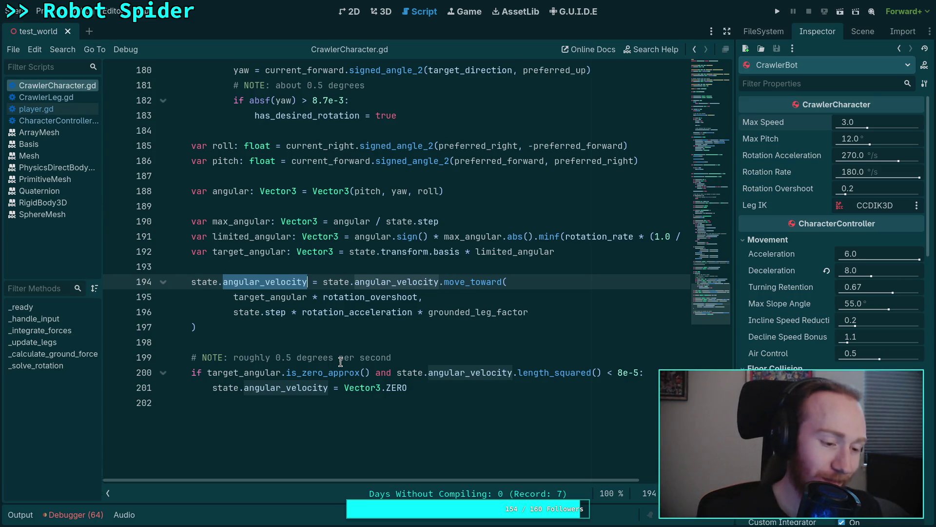
pyautogui.click(291, 342)
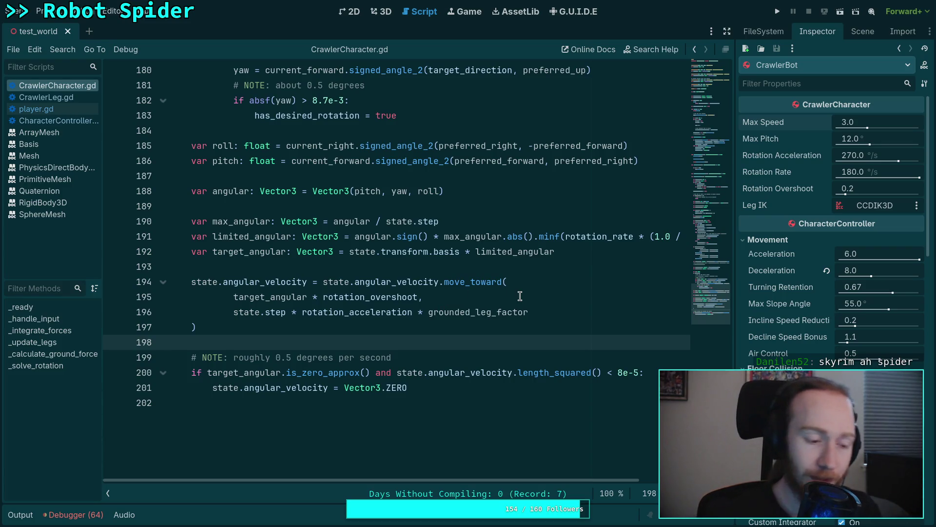
pyautogui.press('super+1')
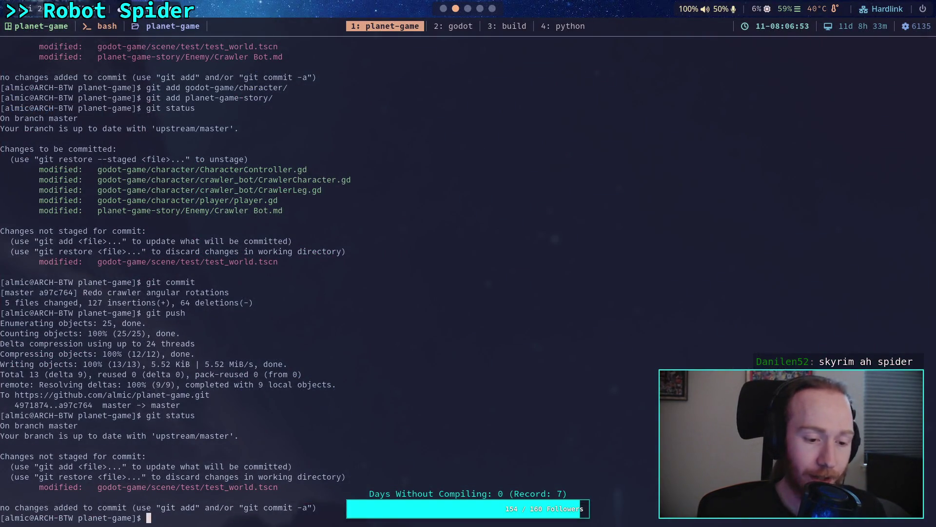
# Run git status in the planet-game repo, then in the godot build repository
pyautogui.write('git ')
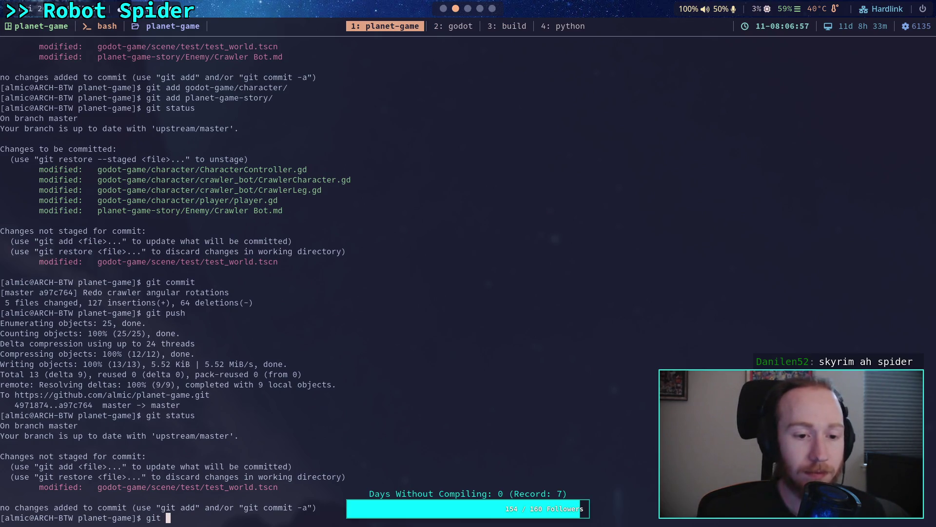
pyautogui.write('status')
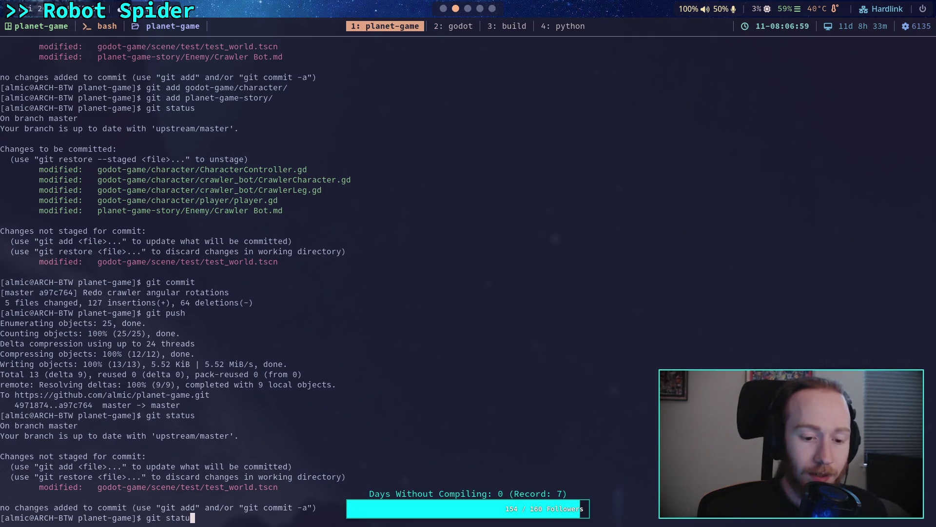
pyautogui.press('Return')
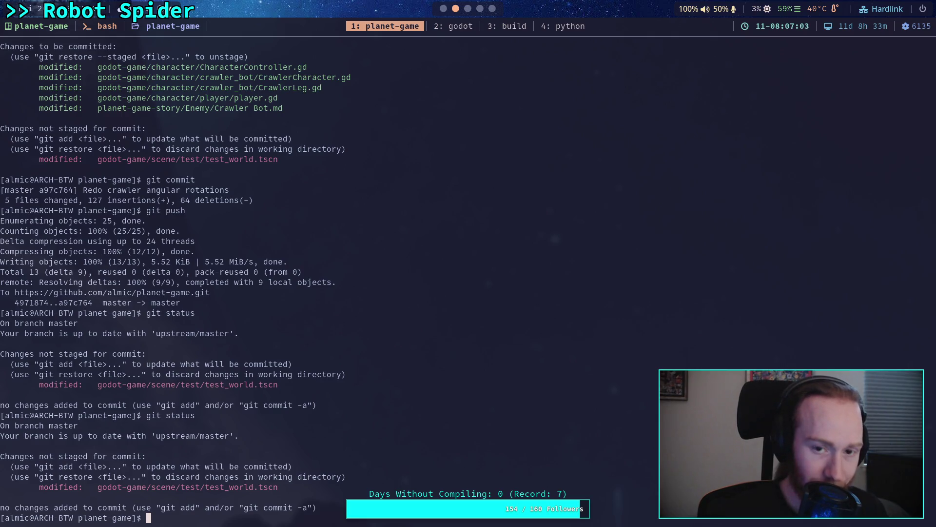
pyautogui.press('super+2')
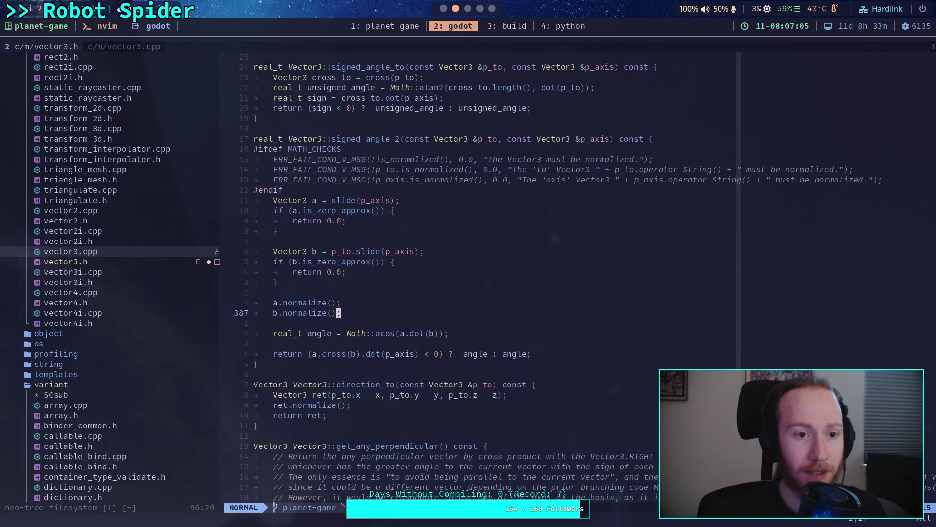
pyautogui.press('super+3')
pyautogui.write('git status')
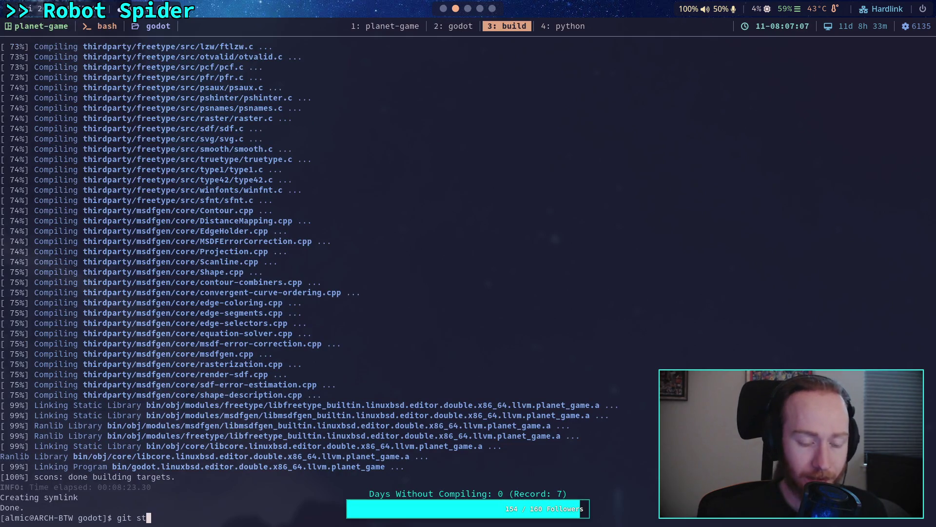
pyautogui.press('Return')
# Commit the staged godot changes with the message 'Add custom build script', saving in vim with :wq
pyautogui.write('g')
pyautogui.write('add')
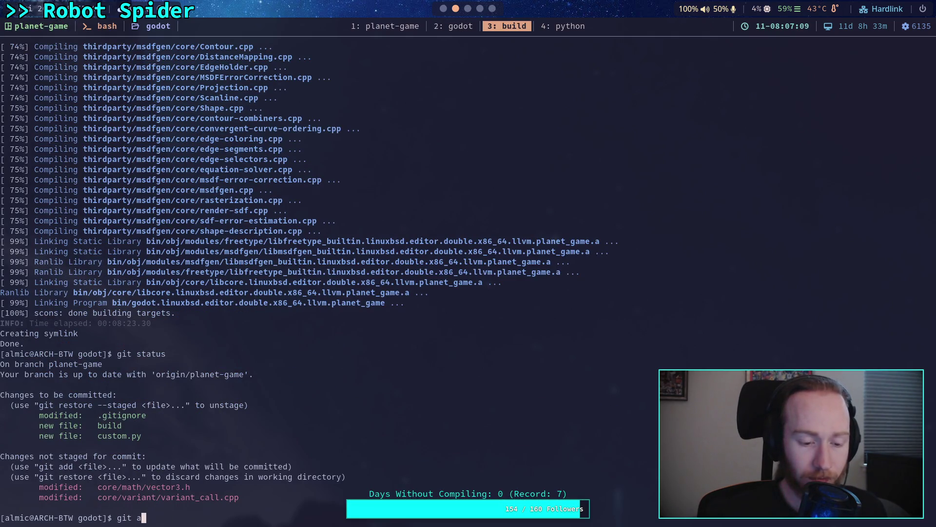
pyautogui.press('BackSpace')
pyautogui.press('BackSpace')
pyautogui.press('BackSpace')
pyautogui.write('commit')
pyautogui.press('Return')
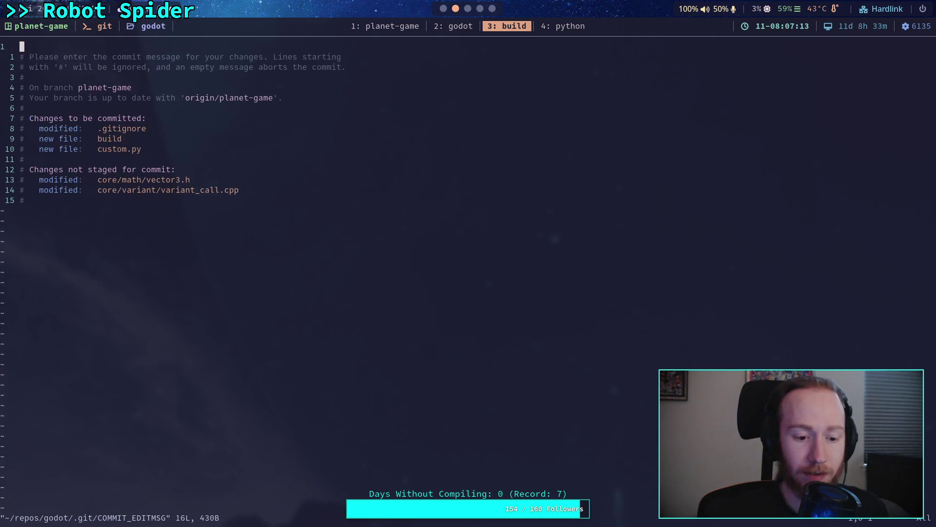
pyautogui.write('iAdd custom build ')
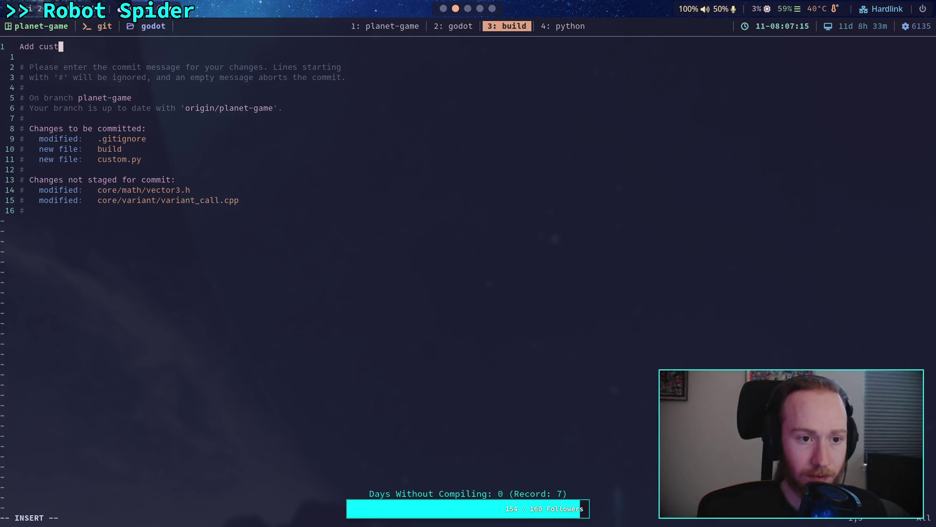
pyautogui.write('script')
pyautogui.press('Return')
pyautogui.press('Escape')
pyautogui.write(':wq')
pyautogui.press('Return')
# Stage all remaining godot changes with git add . and review the staged vector3 diff
pyautogui.write('git add .')
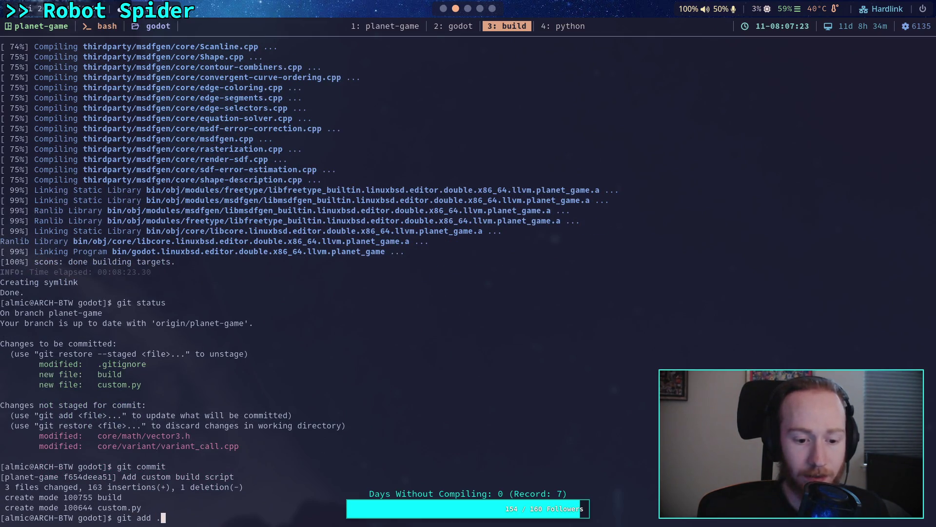
pyautogui.press('Return')
pyautogui.write('git com')
pyautogui.press('BackSpace')
pyautogui.press('BackSpace')
pyautogui.press('BackSpace')
pyautogui.write('diff --staged')
pyautogui.press('Return')
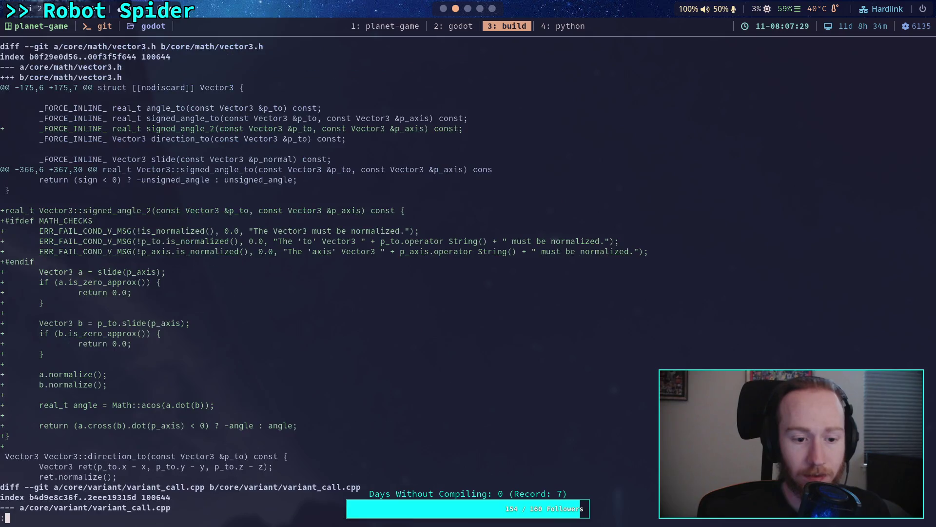
pyautogui.write('qgit ')
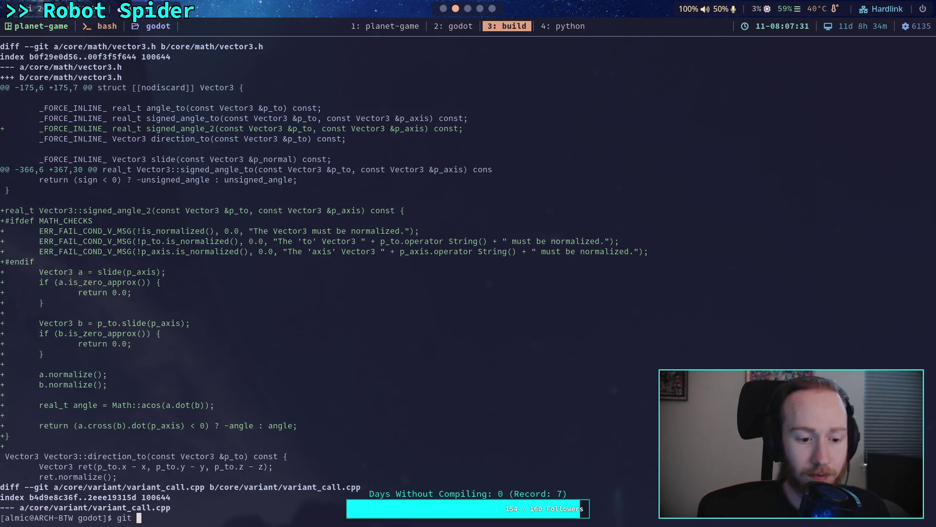
pyautogui.write('diff --staged')
pyautogui.press('Return')
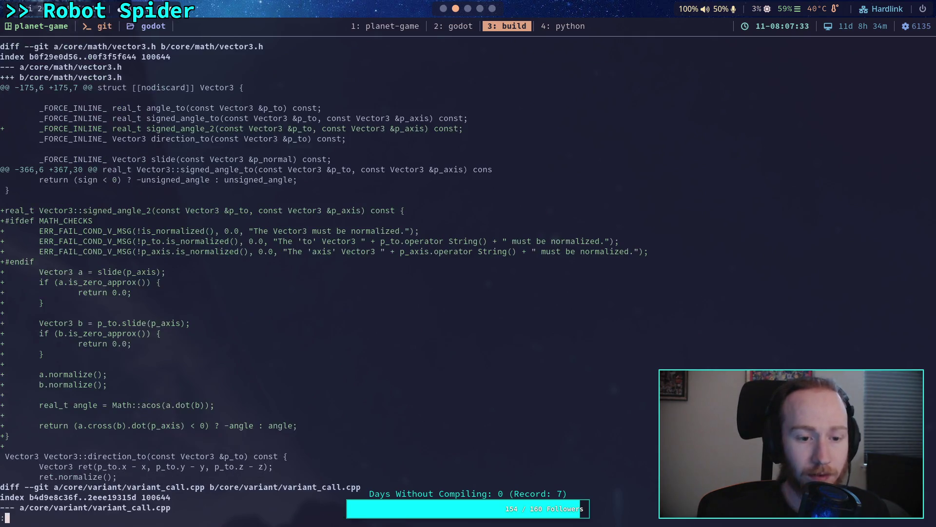
pyautogui.scroll(-3, 322, 274)
# Commit with summary 'Add custom signed_angle_2()' and body '- Hey, that actually makes sense to me!'
pyautogui.write('q')
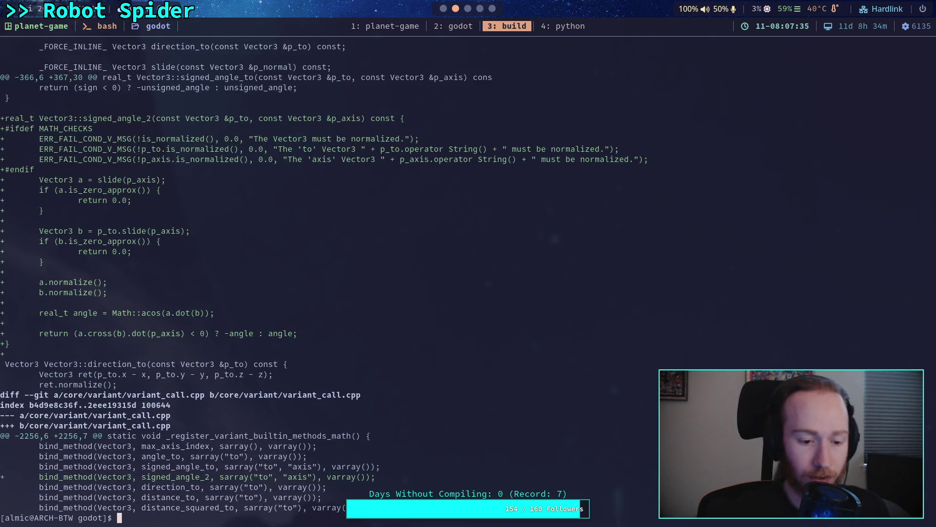
pyautogui.write('git commit')
pyautogui.press('Return')
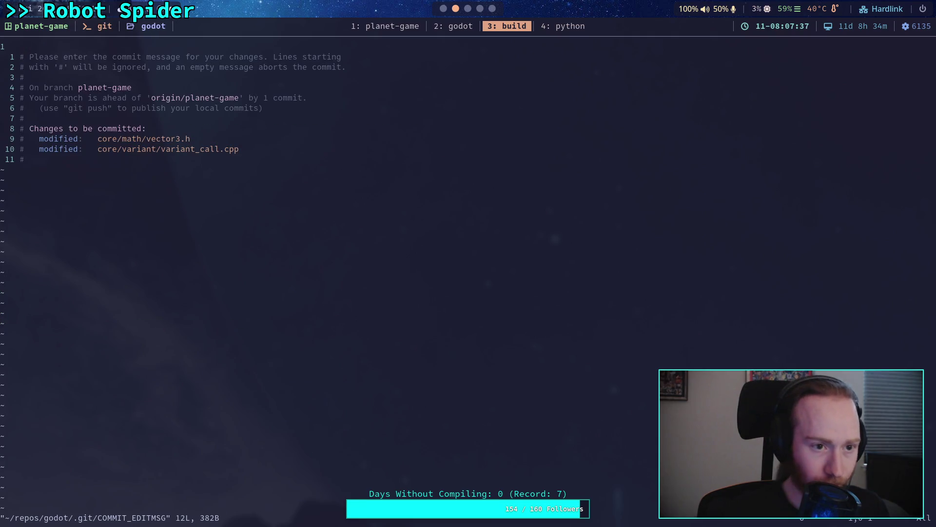
pyautogui.write('OAdd custom')
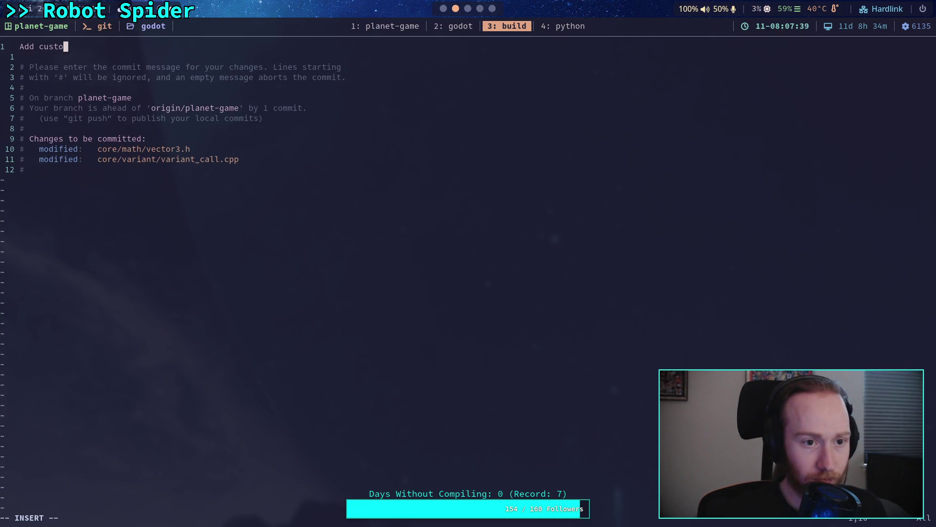
pyautogui.write(' sign')
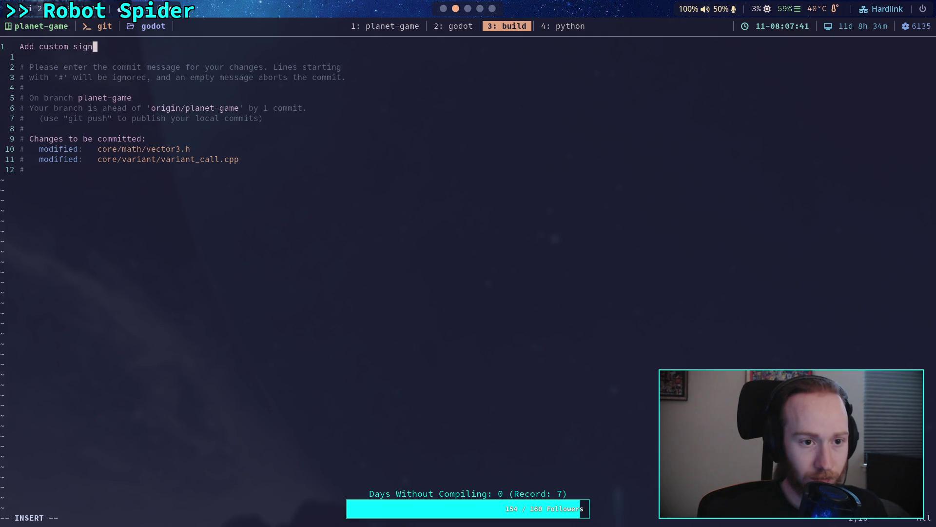
pyautogui.write('ed_angle_to')
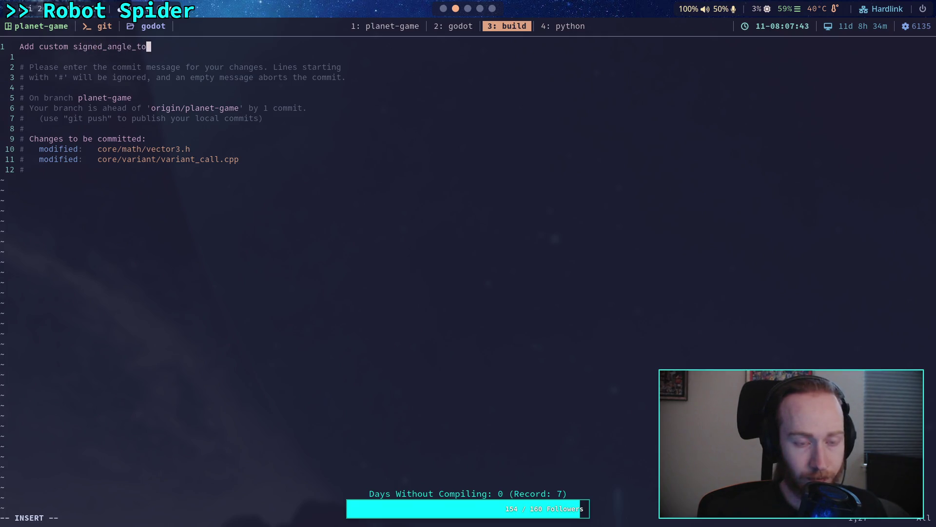
pyautogui.press('BackSpace')
pyautogui.press('BackSpace')
pyautogui.write('2()')
pyautogui.press('Escape')
pyautogui.write(':wq')
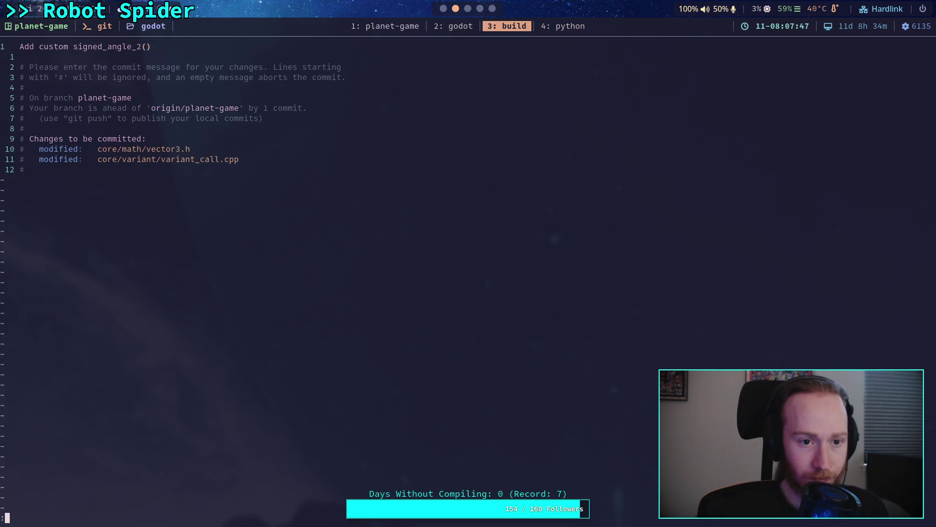
pyautogui.press('Escape')
pyautogui.press('o')
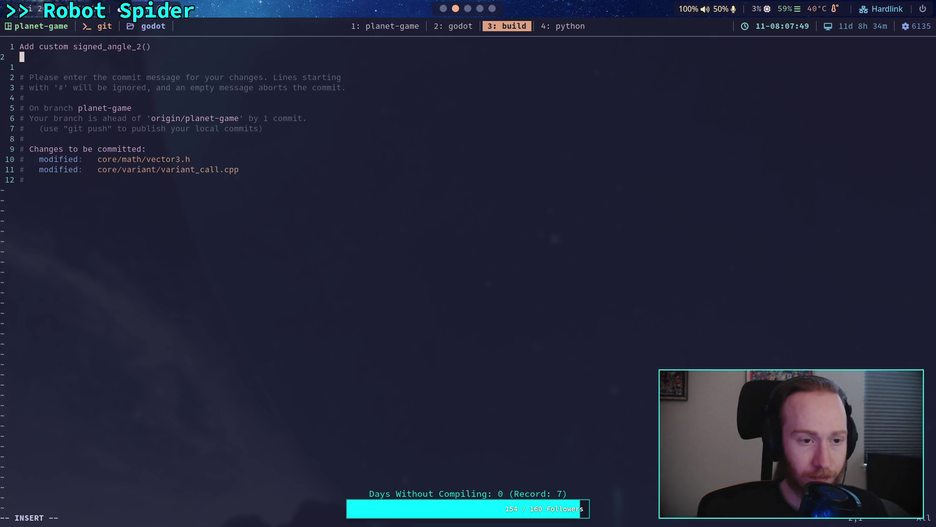
pyautogui.press('Return')
pyautogui.write('- Hey, that actua')
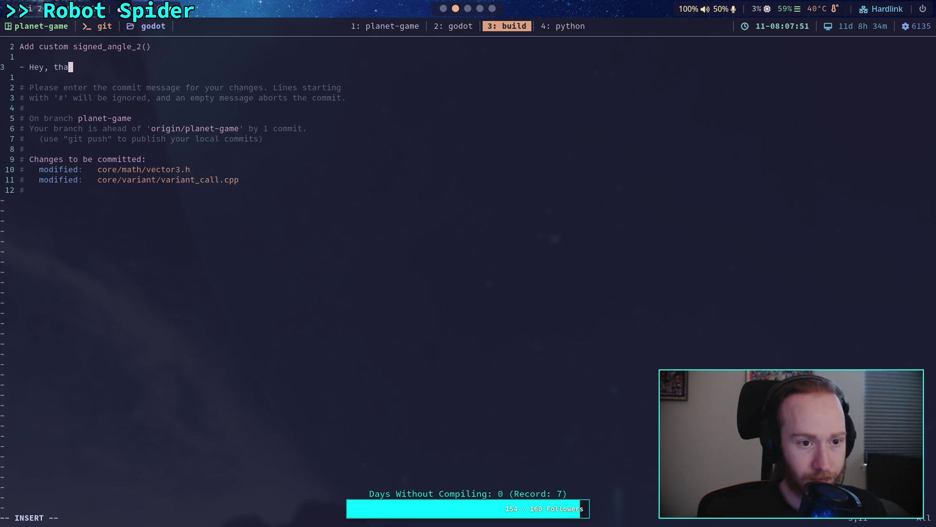
pyautogui.write('lly makes')
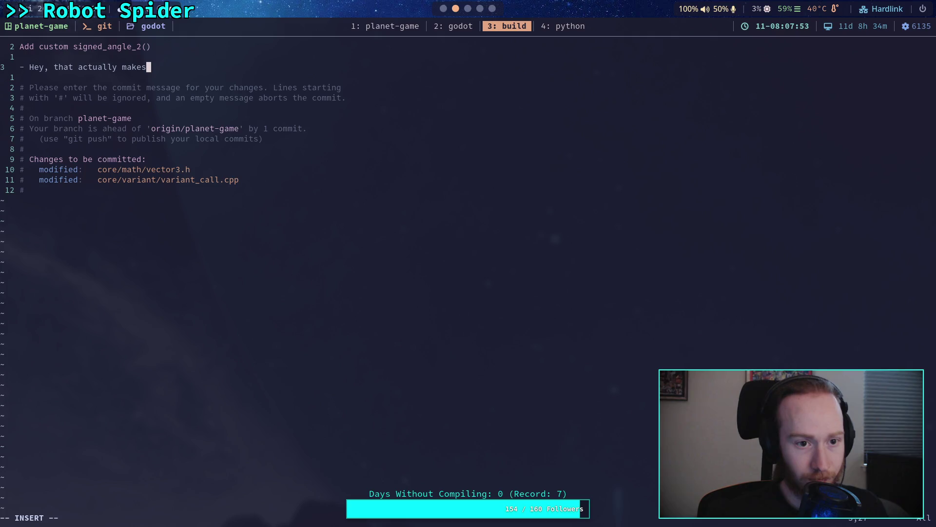
pyautogui.write(' sense to me!')
pyautogui.press('Escape')
pyautogui.write(':wq')
pyautogui.press('Return')
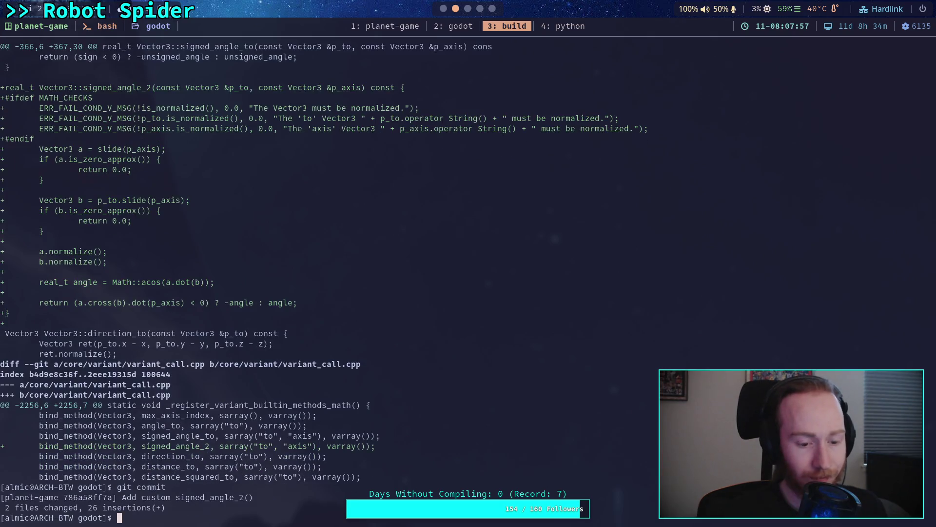
# Push the new commit to the remote and switch to the godot workspace
pyautogui.write('git push')
pyautogui.press('Return')
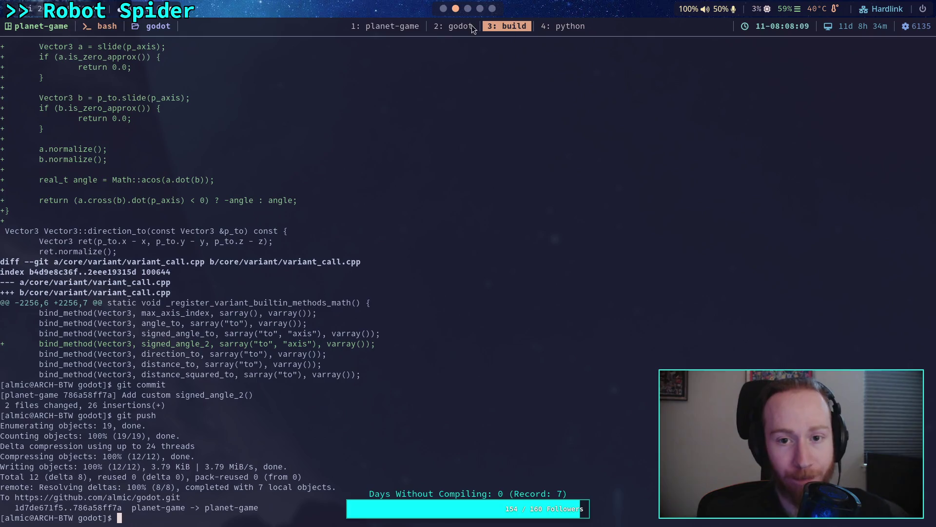
pyautogui.click(416, 25)
pyautogui.click(443, 27)
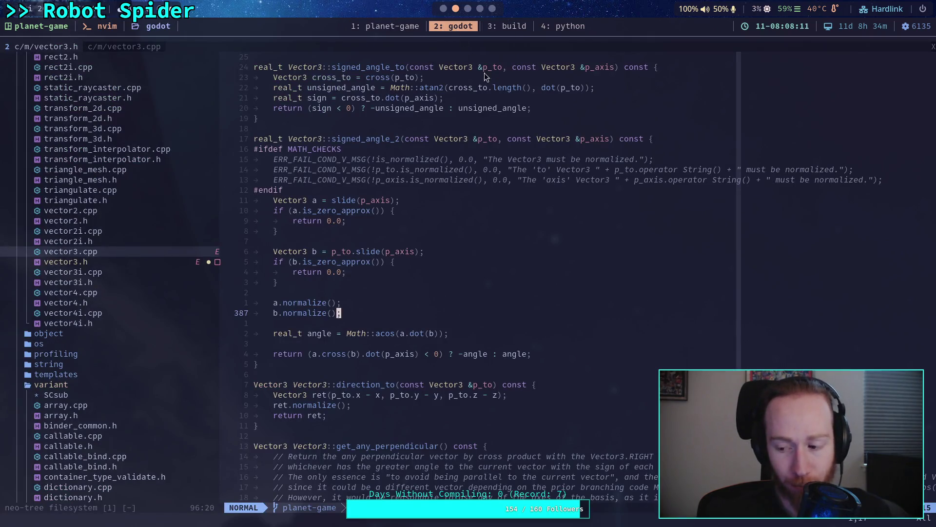
# Review CrawlerCharacter.gd's signed_angle_2 rotation code down to the 8e-5 angular_velocity zeroing check
pyautogui.click(443, 9)
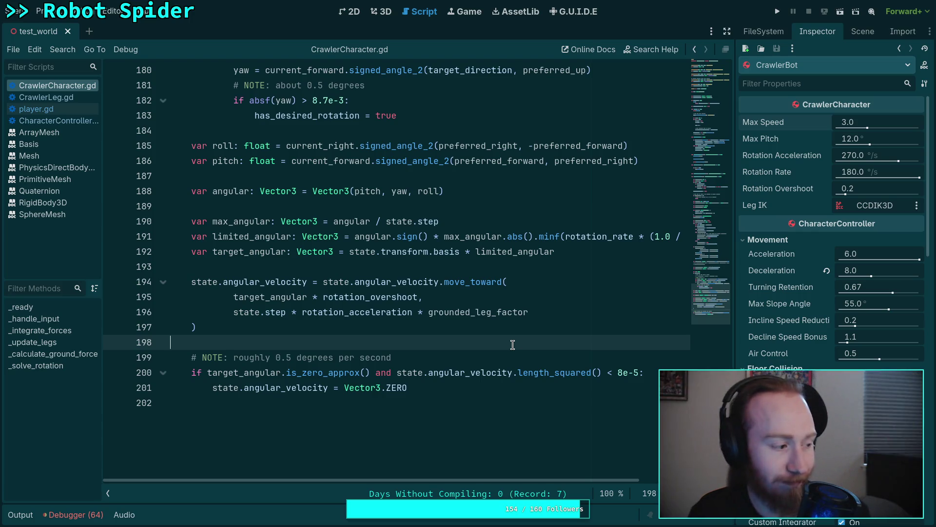
pyautogui.moveTo(261, 374)
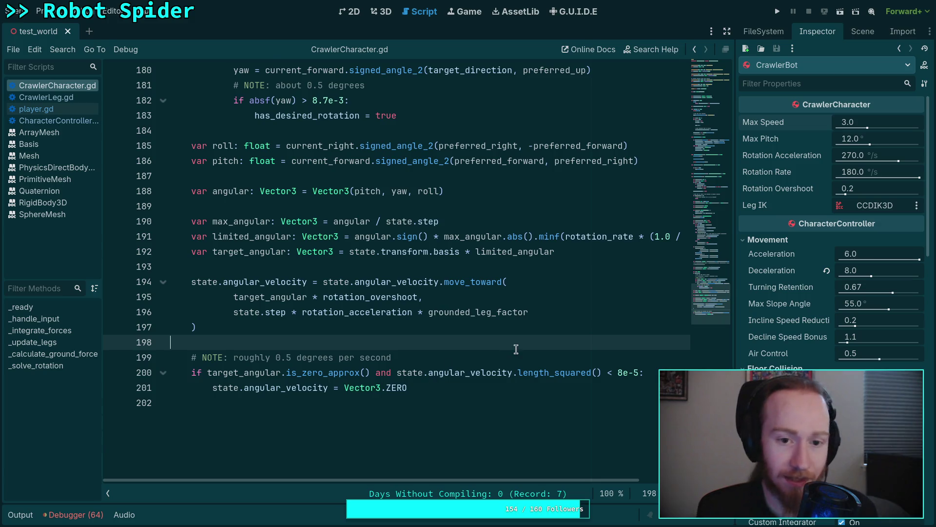
pyautogui.scroll(15, 516, 349)
pyautogui.scroll(20, 521, 353)
pyautogui.scroll(3, 520, 353)
pyautogui.scroll(-20, 512, 346)
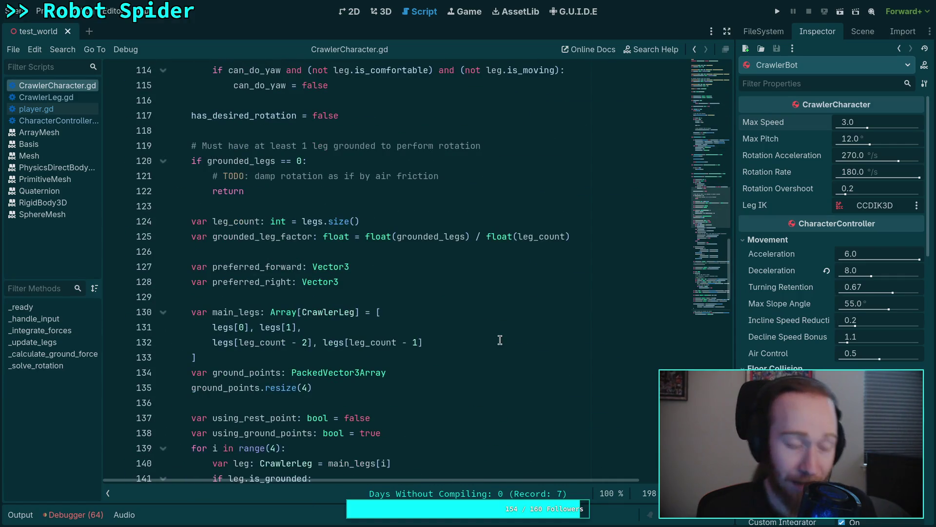
pyautogui.scroll(-20, 500, 340)
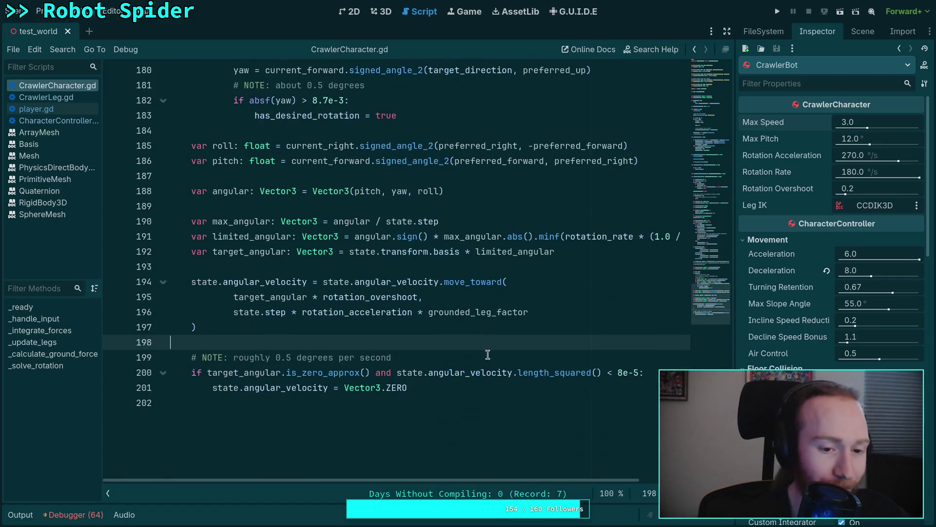
pyautogui.click(433, 408)
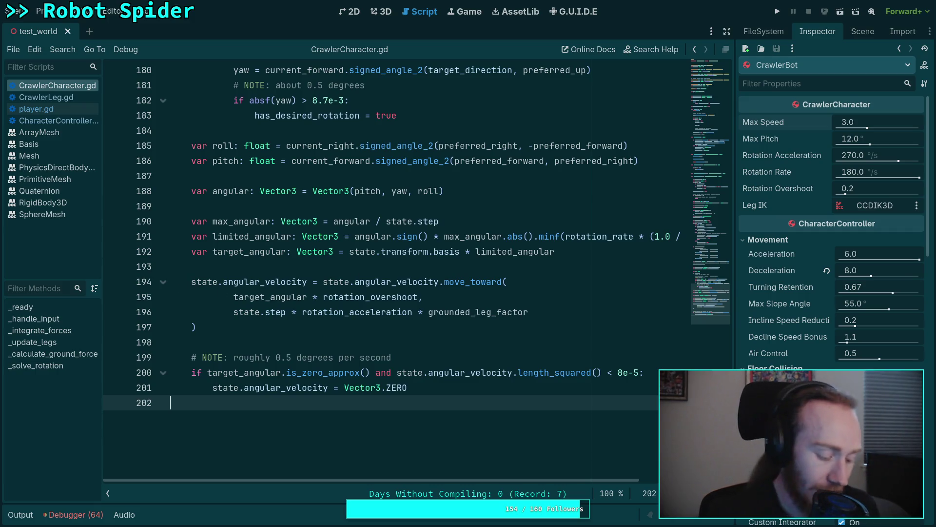
pyautogui.press('super+Right')
pyautogui.press('super+Right')
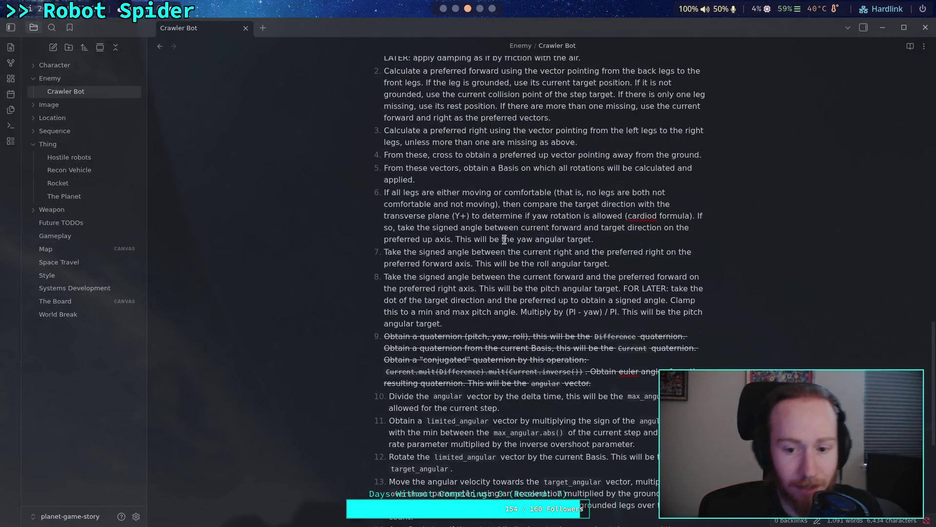
# Highlight the Fix leg rotations, leg grounding detection and anti-gravity force tasks in the Plan checklist
pyautogui.scroll(12, 477, 247)
pyautogui.moveTo(396, 386)
pyautogui.mouseDown()
pyautogui.moveTo(493, 399)
pyautogui.moveTo(385, 386)
pyautogui.mouseUp()
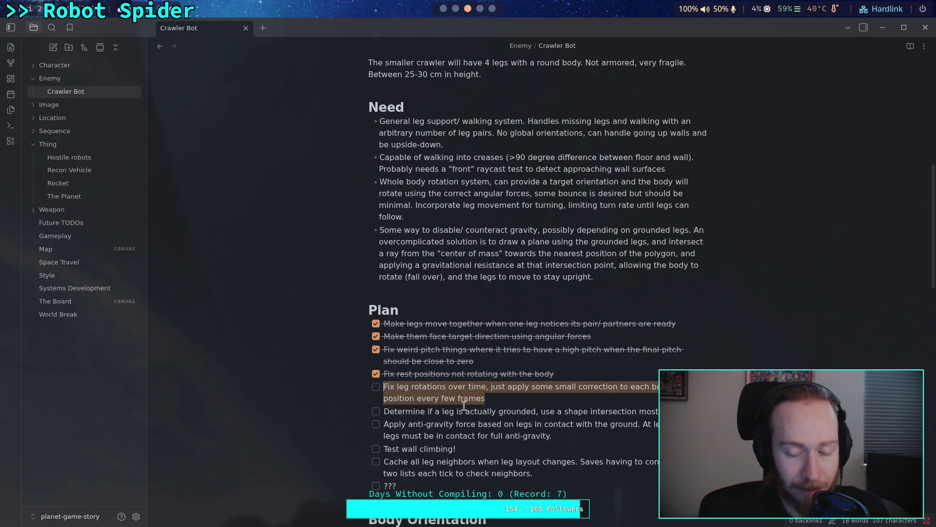
pyautogui.moveTo(495, 396); pyautogui.dragTo(383, 386)
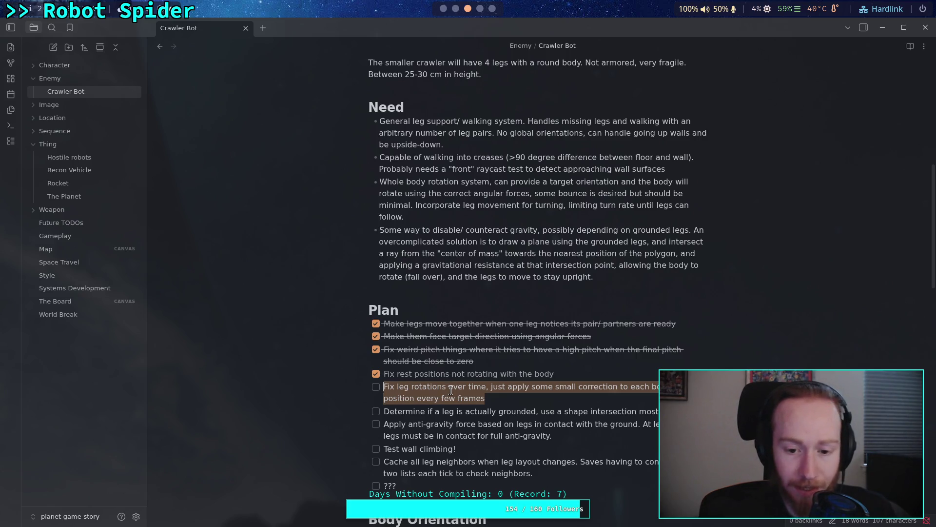
pyautogui.moveTo(486, 398); pyautogui.dragTo(384, 389)
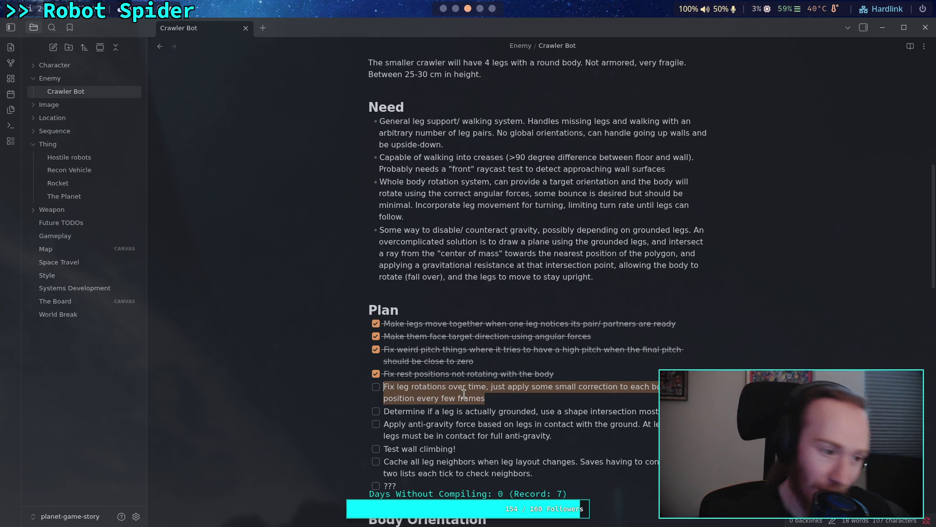
pyautogui.scroll(-2, 439, 384)
pyautogui.moveTo(385, 352)
pyautogui.mouseDown()
pyautogui.moveTo(483, 359)
pyautogui.moveTo(491, 386)
pyautogui.moveTo(559, 377)
pyautogui.mouseUp()
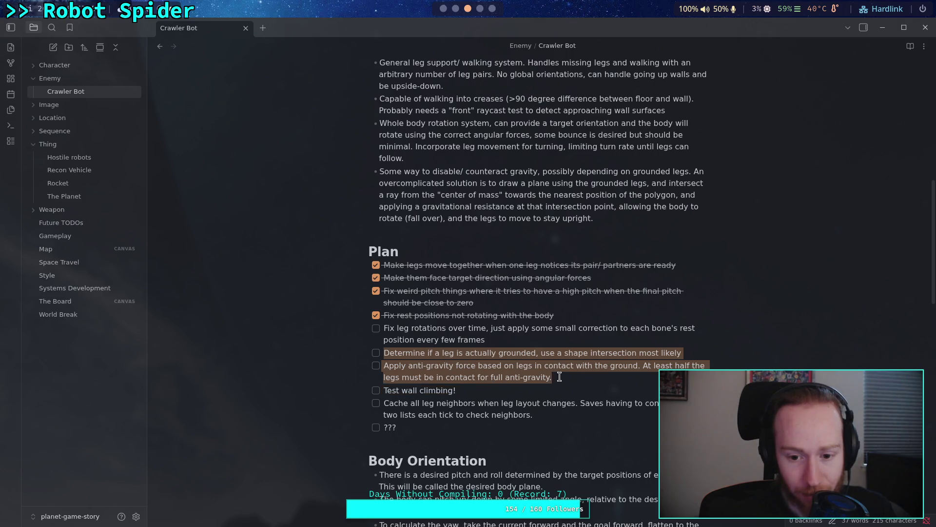
pyautogui.click(507, 370)
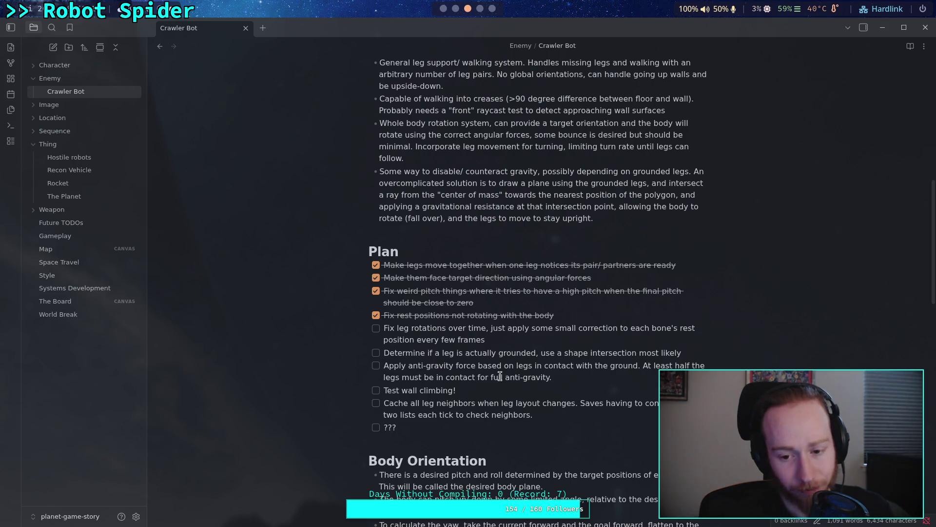
pyautogui.moveTo(554, 378); pyautogui.dragTo(383, 366)
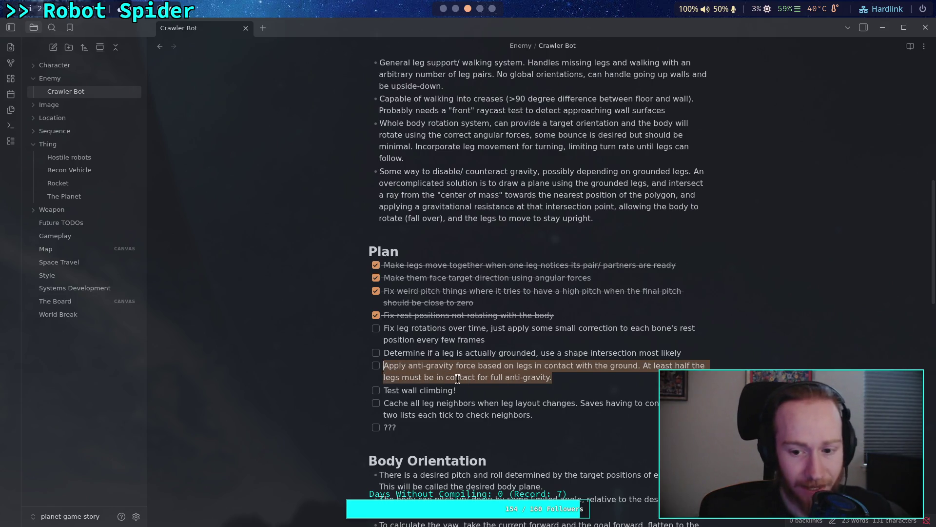